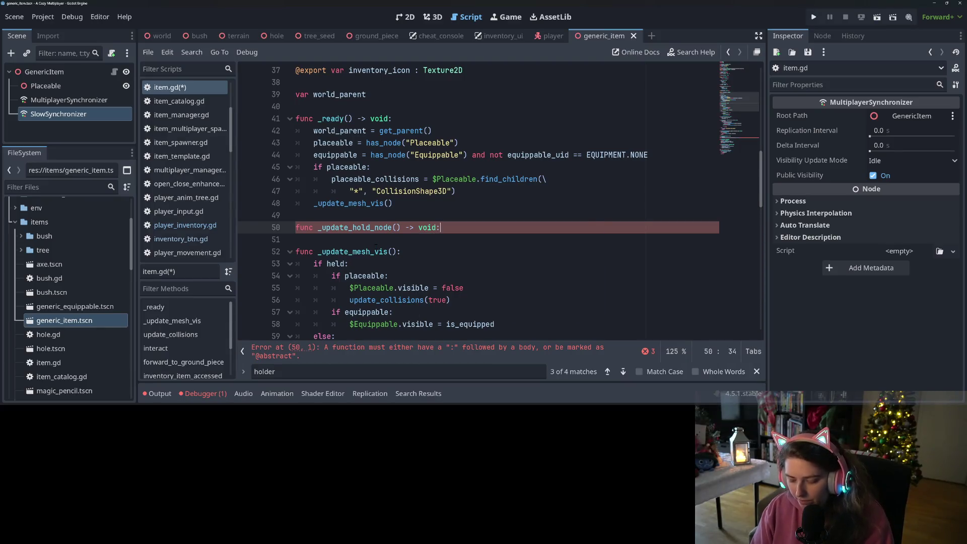
In _update_hold_node, replace pass with an if holder == "" check clearing hold_node, and save item.gd
key(Return)
text(pa)
double_click(360, 227)
click(310, 228)
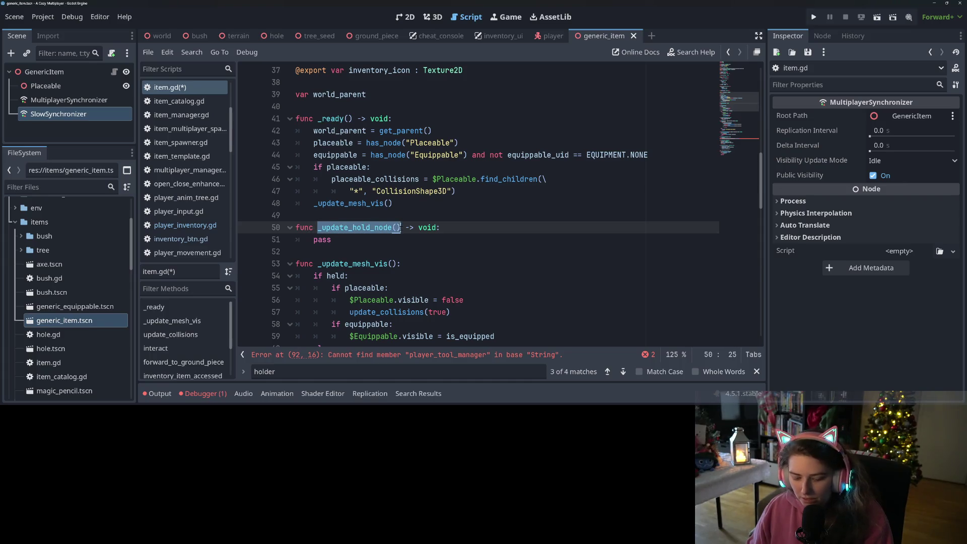
scroll(398, 229, up, 7)
click(371, 192)
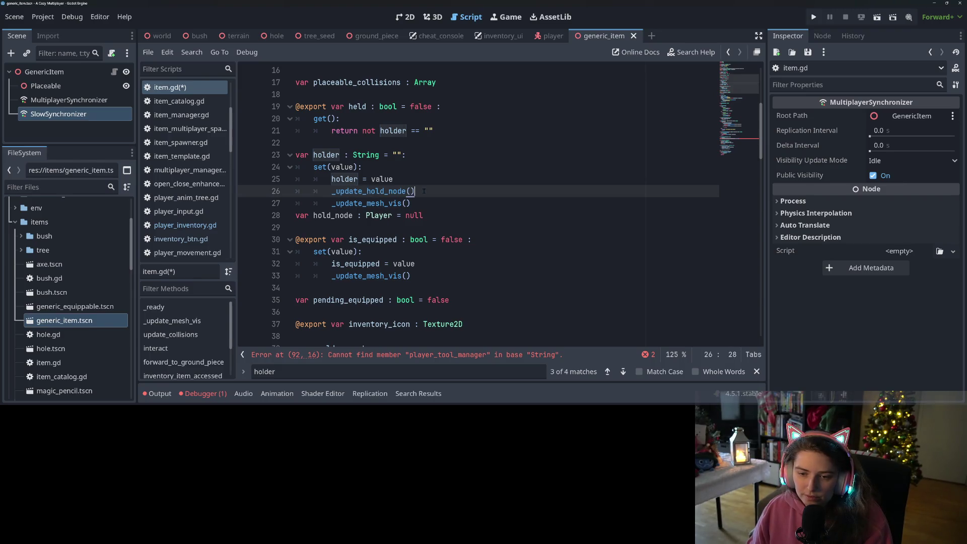
click(383, 215)
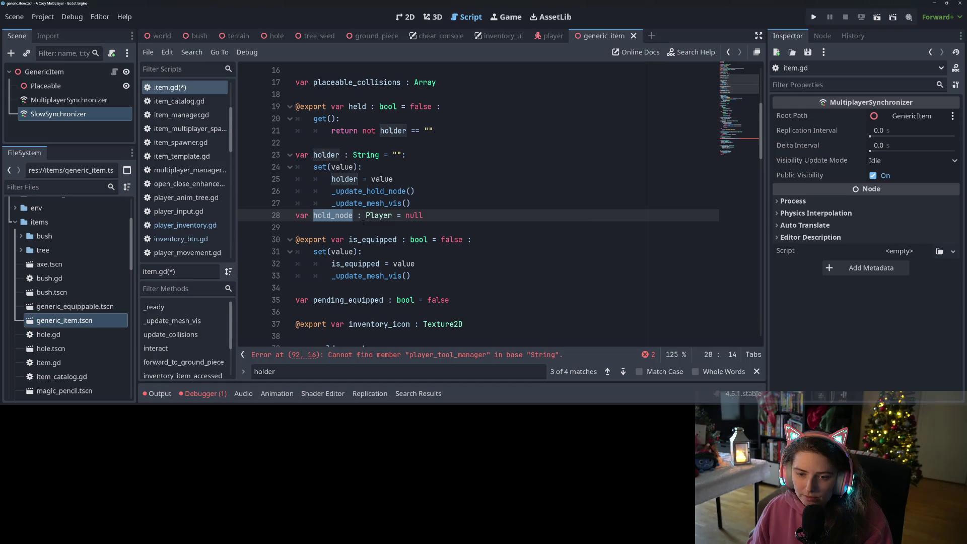
scroll(429, 253, down, 8)
double_click(354, 202)
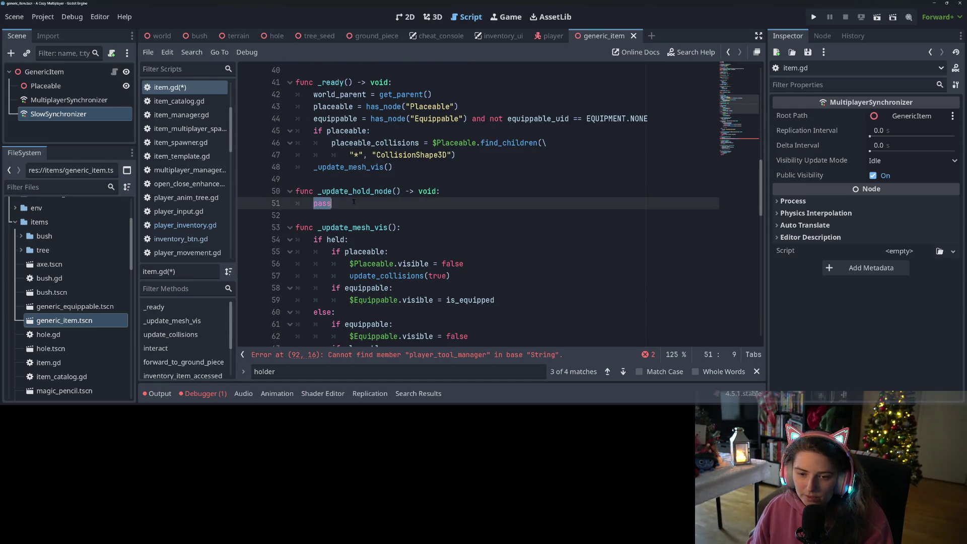
text(holder == "":)
key(Return)
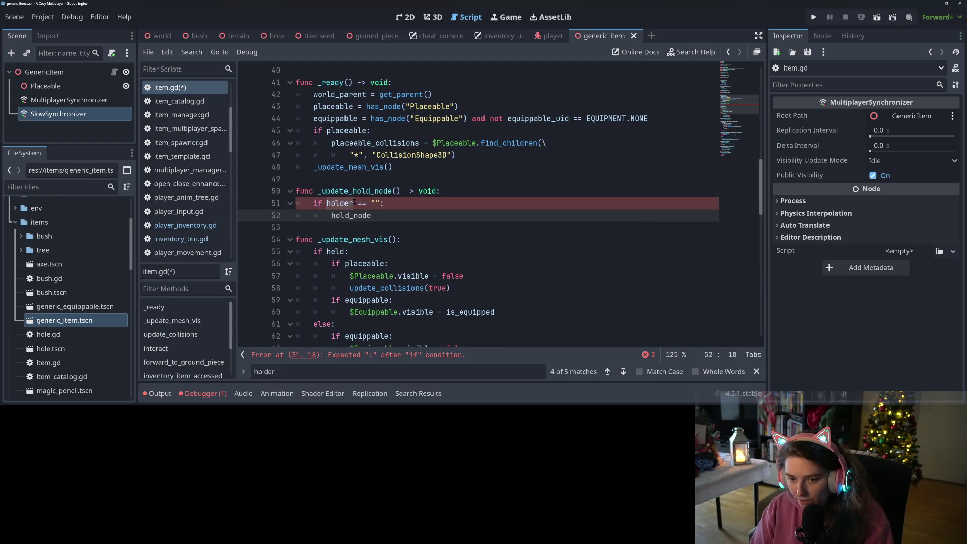
key(ctrl+s)
key(Return)
Replace holder with hold_node on line 94 in inventory_item_accessed and save item.gd
double_click(357, 216)
key(ctrl+c)
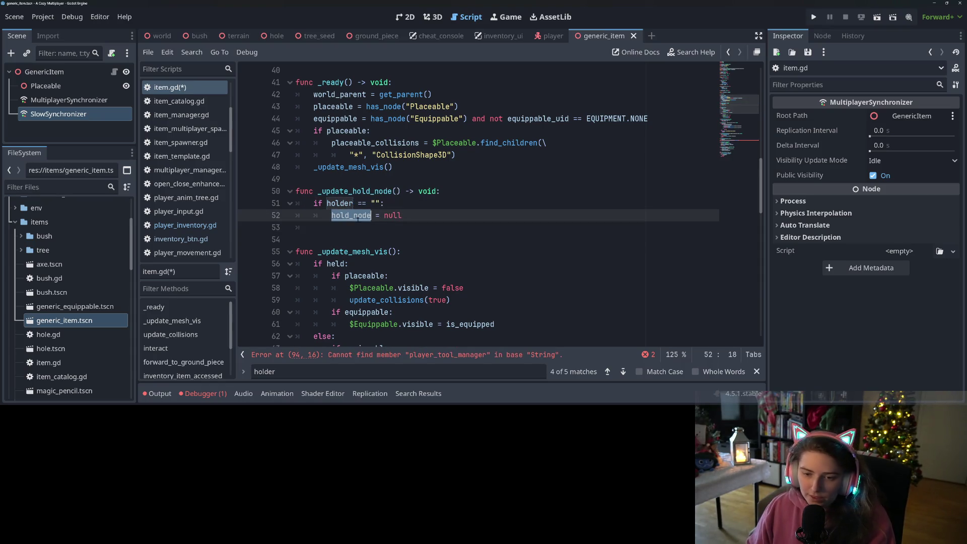
scroll(403, 242, down, 10)
scroll(423, 265, down, 3)
double_click(344, 215)
key(ctrl+v)
key(ctrl+s)
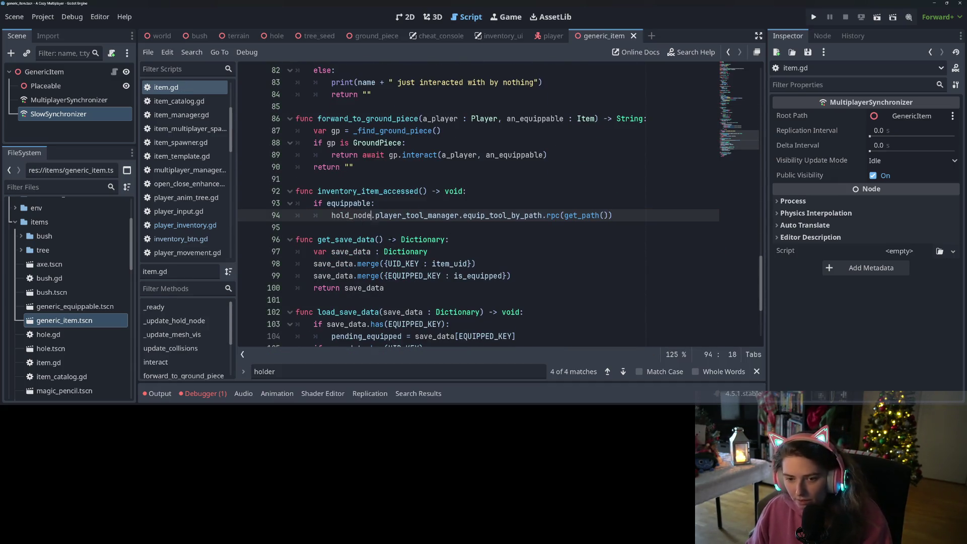
scroll(500, 204, up, 15)
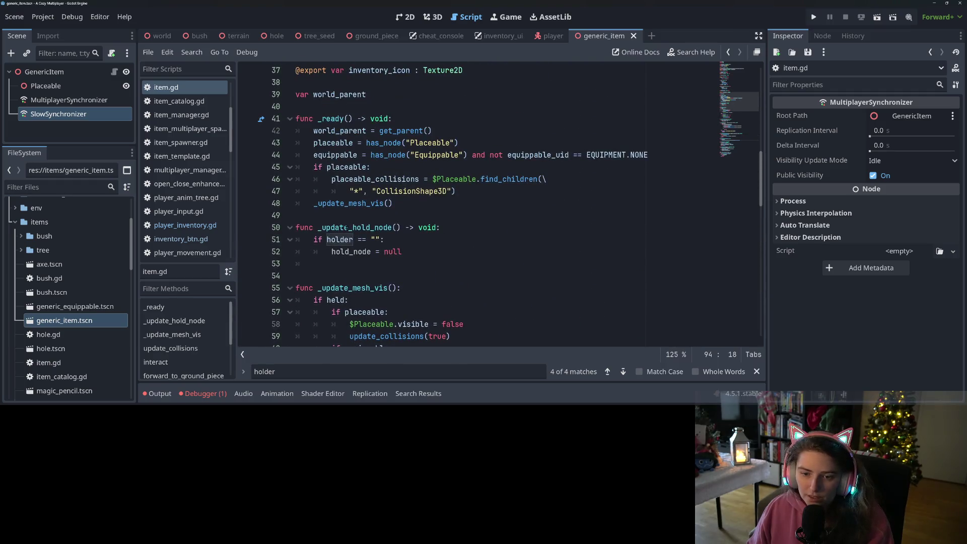
click(352, 263)
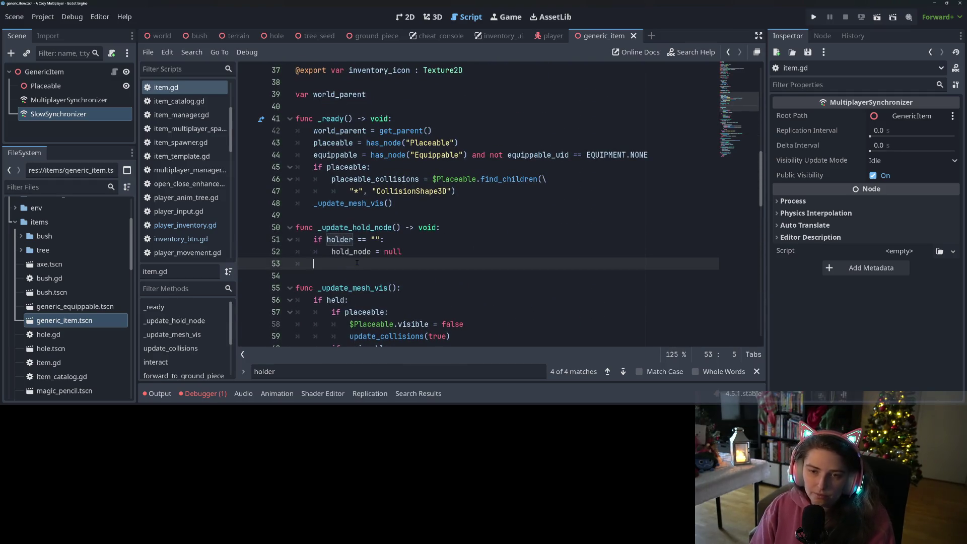
scroll(192, 140, down, 10)
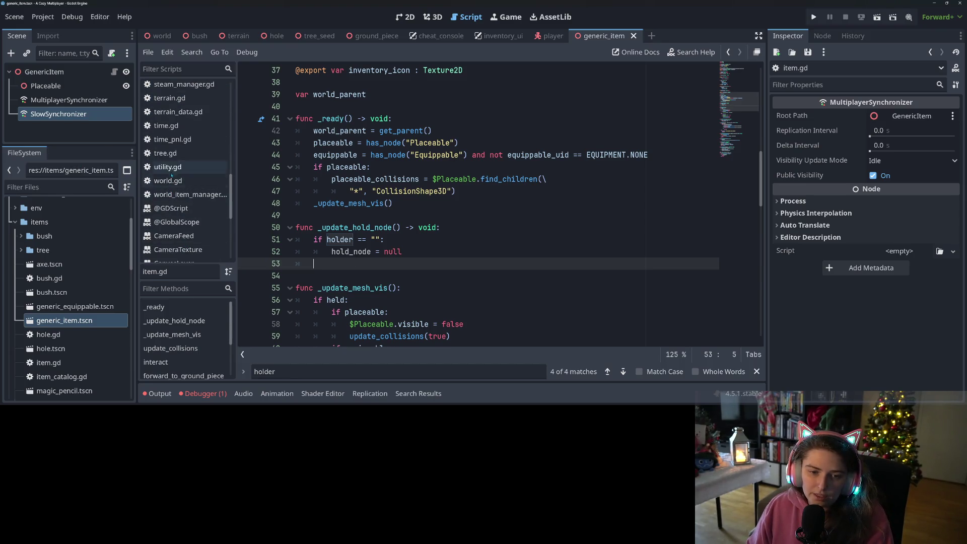
Look through utility.gd and item.gd for reference
click(170, 168)
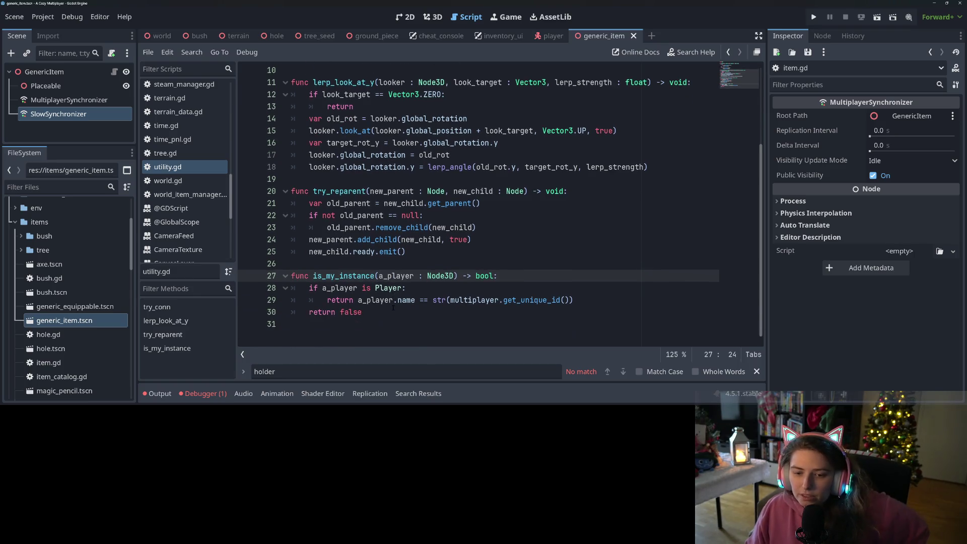
scroll(499, 201, up, 3)
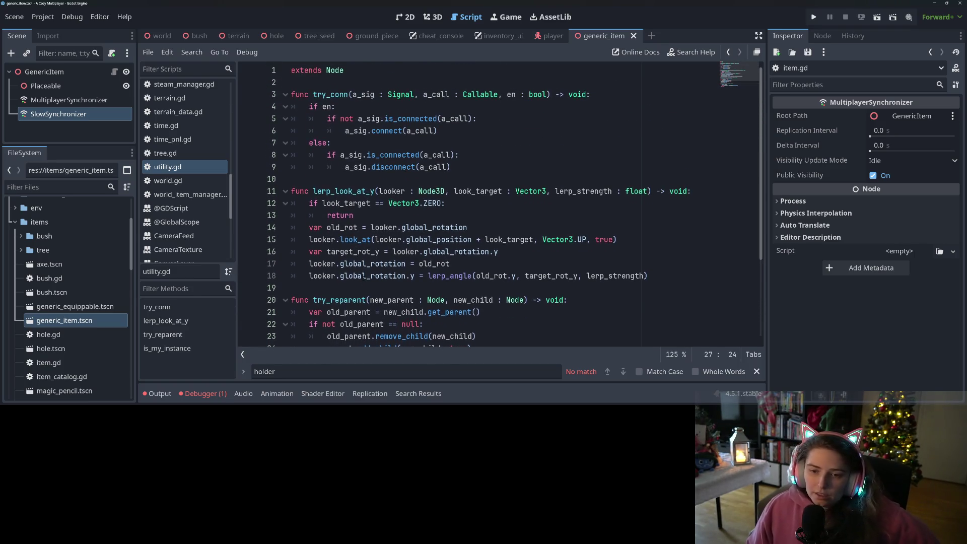
scroll(179, 214, up, 6)
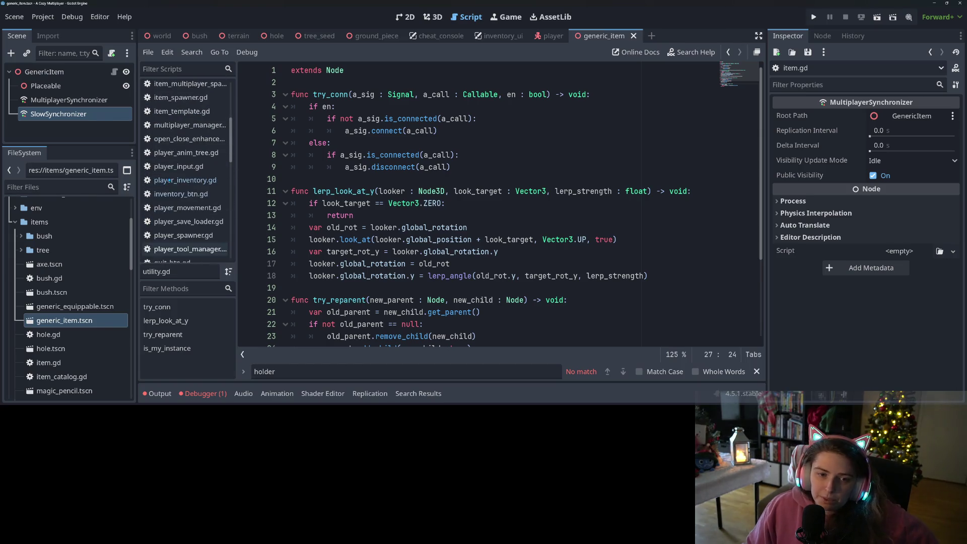
scroll(180, 213, up, 3)
click(190, 133)
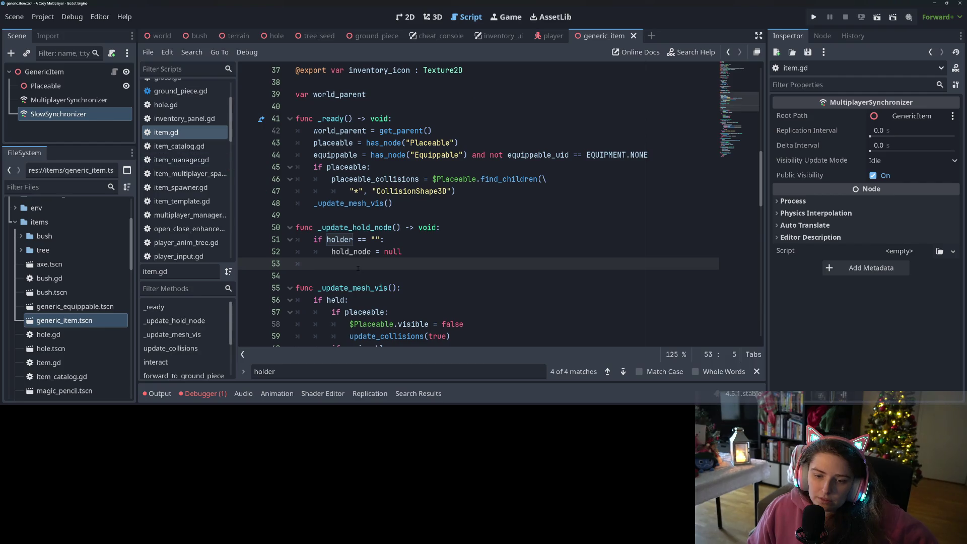
scroll(195, 161, up, 4)
scroll(195, 162, down, 2)
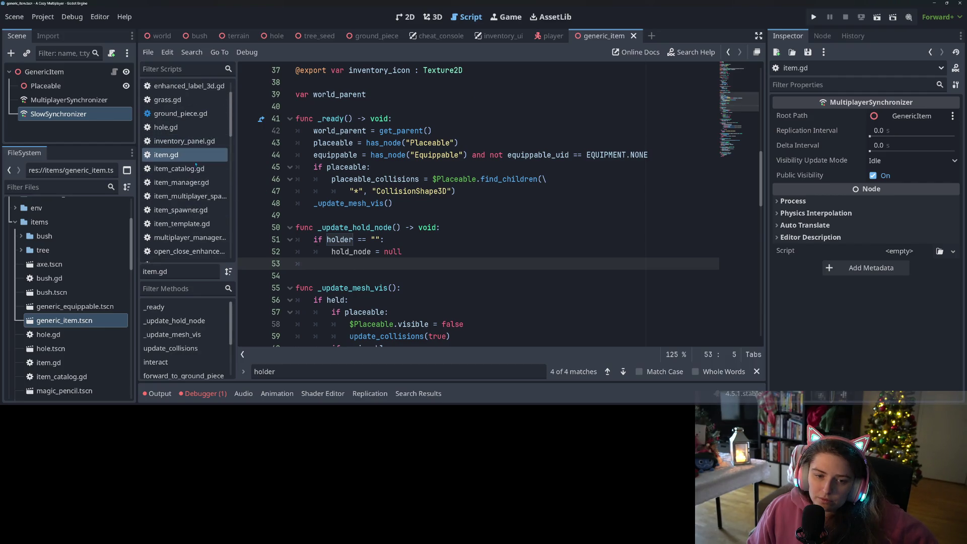
Copy the get_node_or_null return line from item_manager.gd's get_item_from_key and return to item.gd
click(200, 182)
click(422, 192)
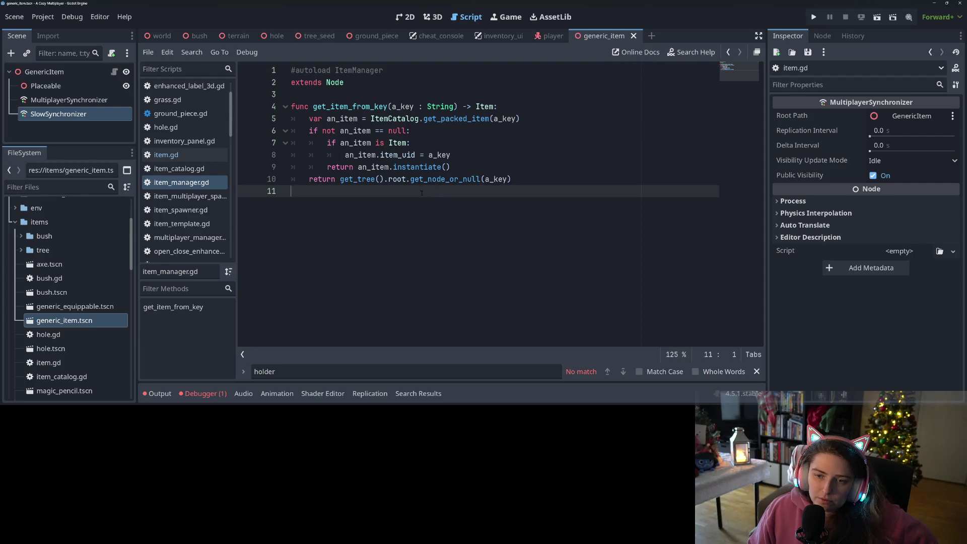
click(384, 119)
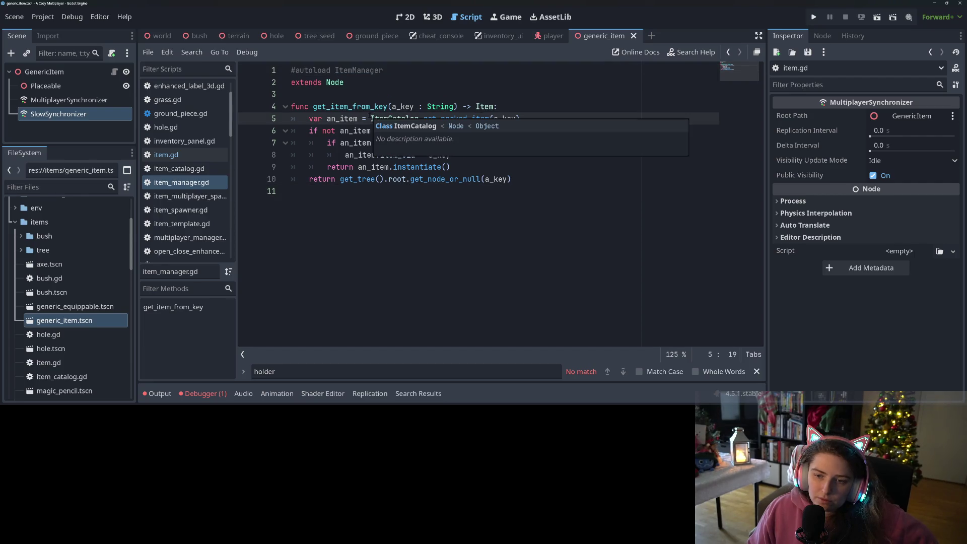
click(357, 168)
click(358, 179)
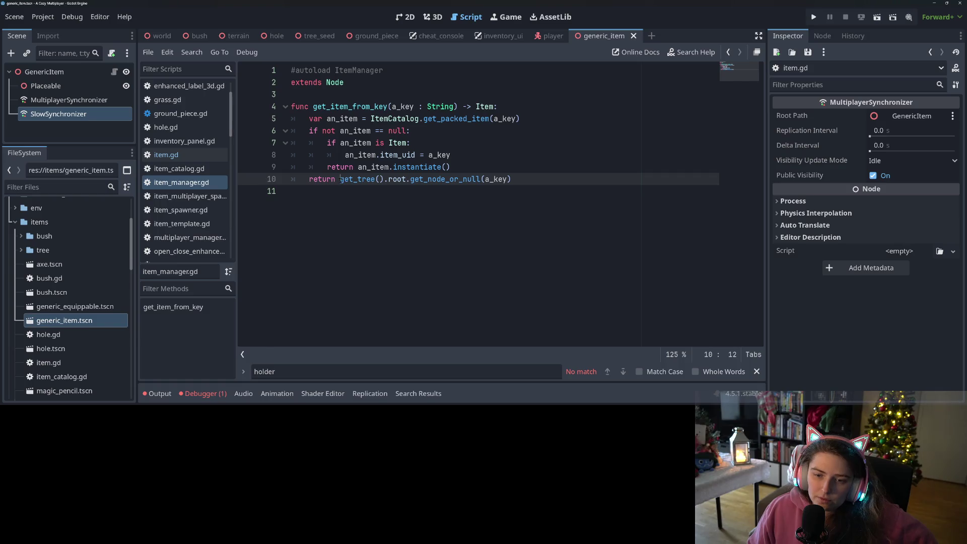
drag(309, 179, 514, 183)
key(ctrl+c)
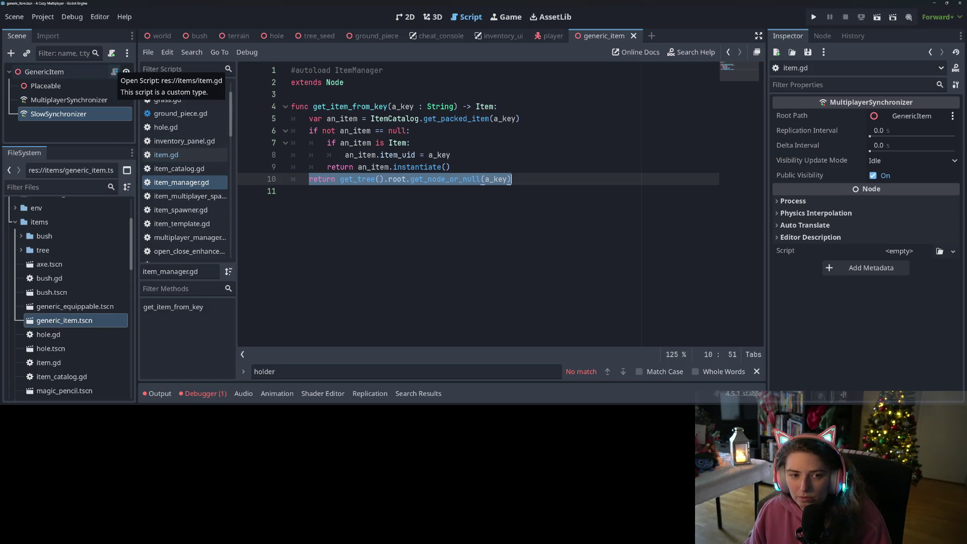
click(114, 72)
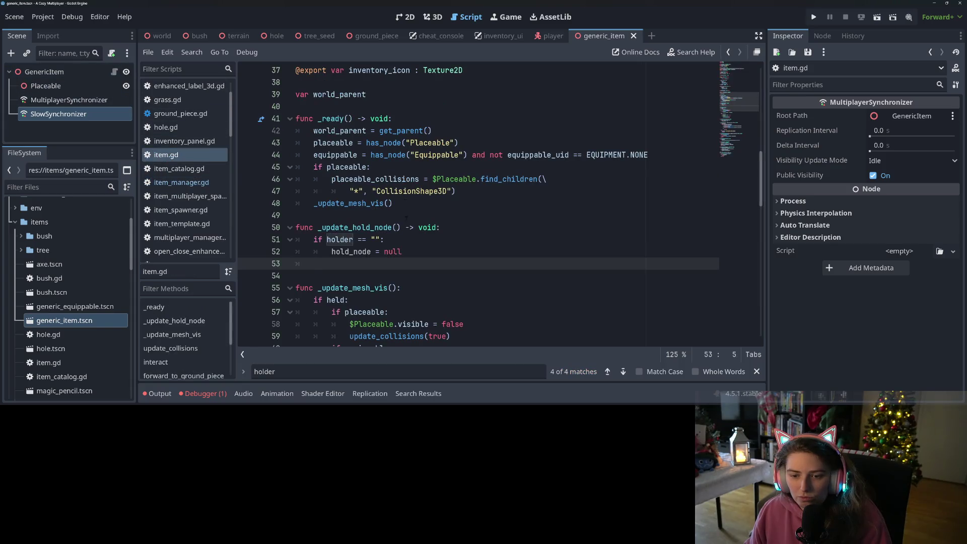
Add an else branch setting hold_node = get_tree().root.get_node_or_null(holder)
key(ctrl+v)
key(Delete)
key(Delete)
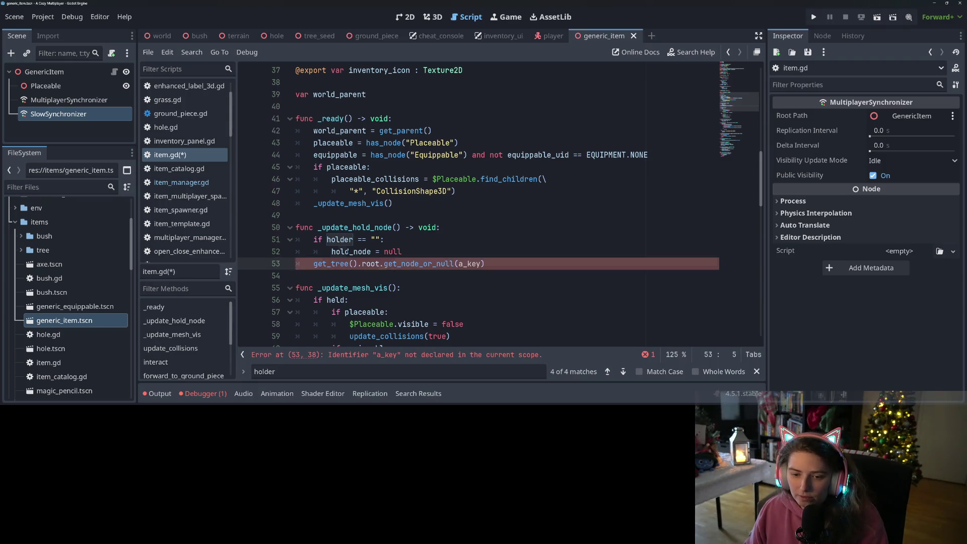
double_click(351, 252)
click(312, 264)
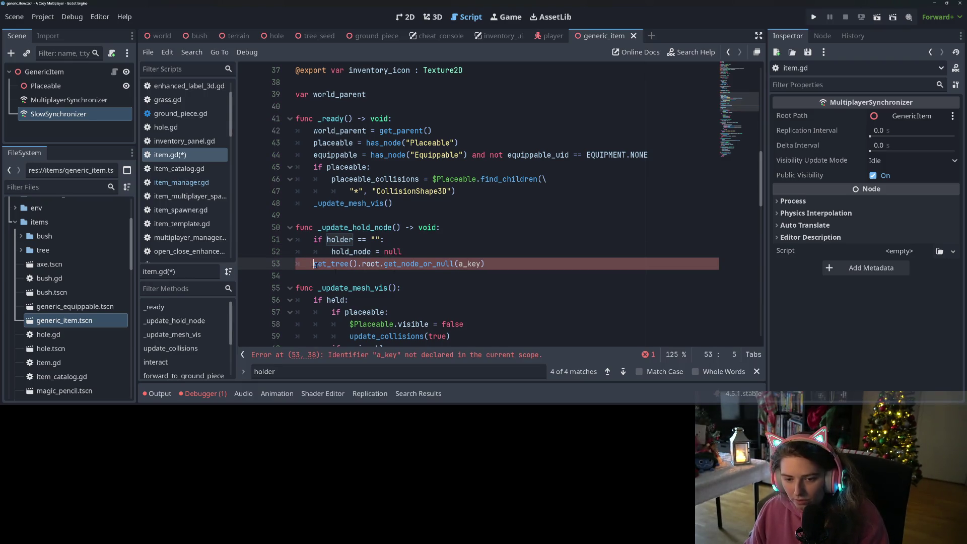
key(Return)
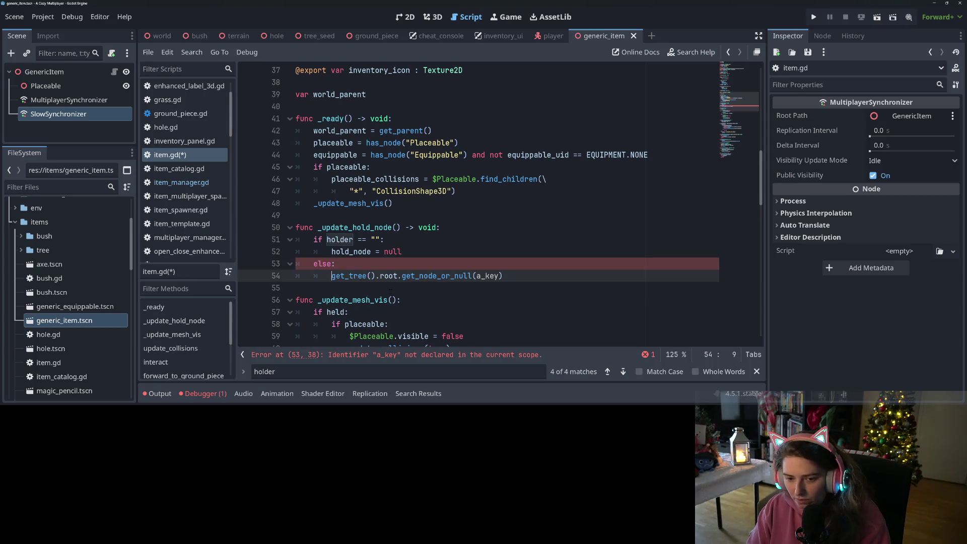
key(Tab)
text(hold_node =)
double_click(539, 276)
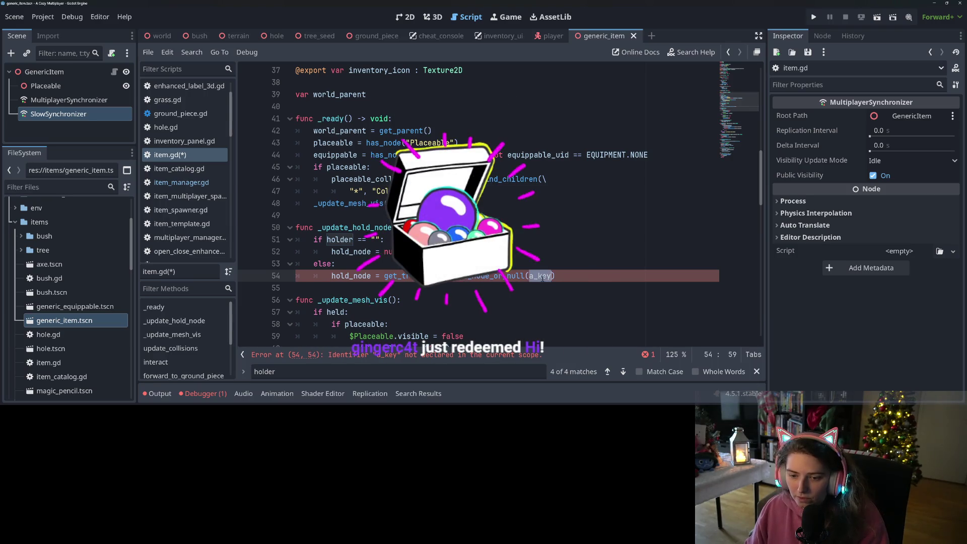
text(hol)
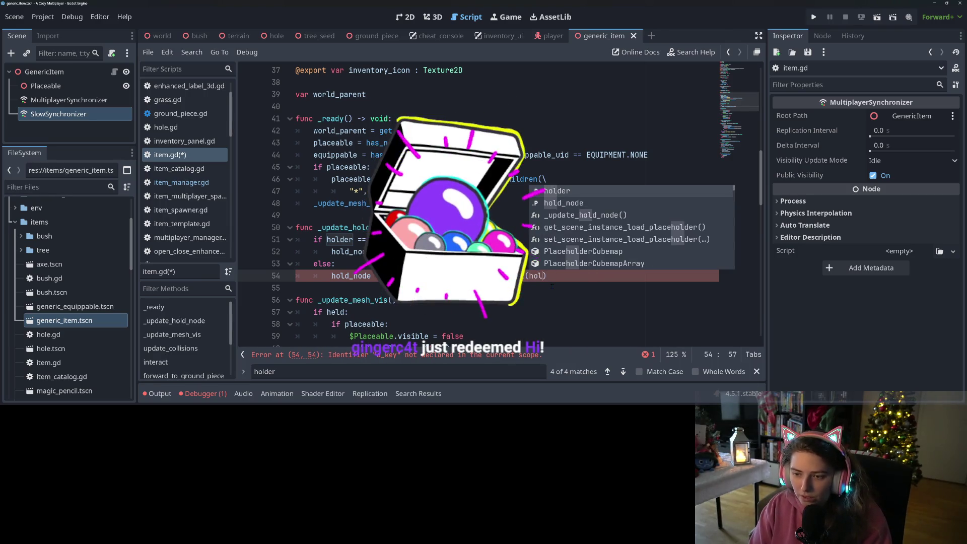
text(der)
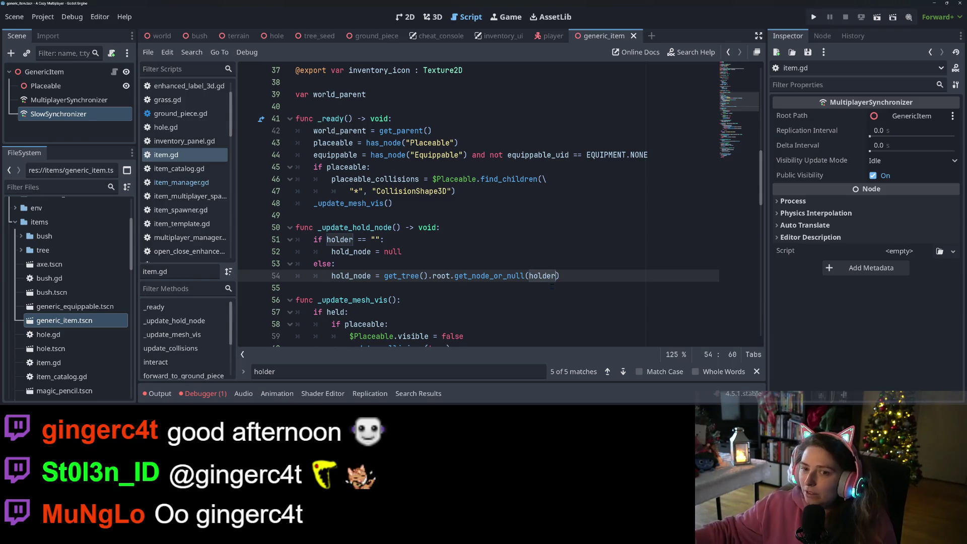
Review the new lines, then search all project files for holder
click(522, 249)
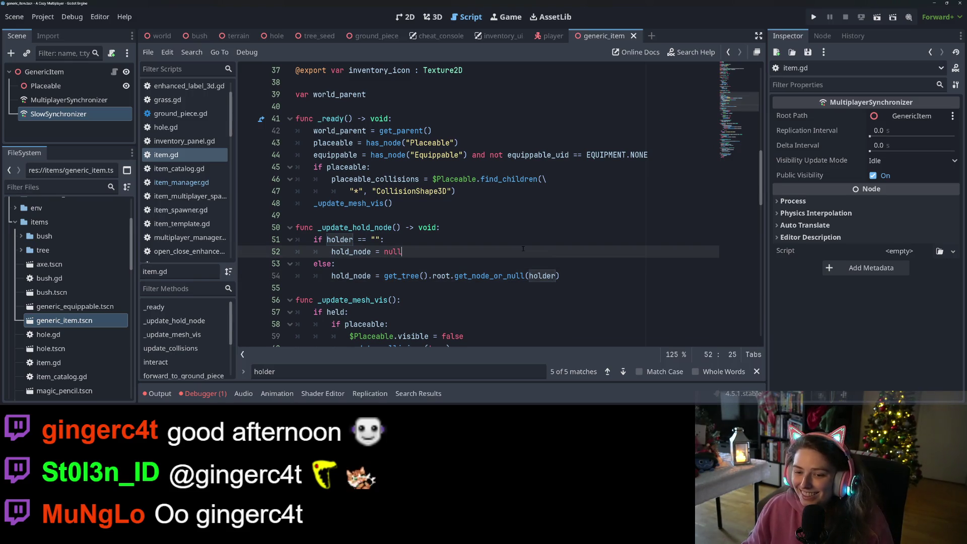
click(525, 275)
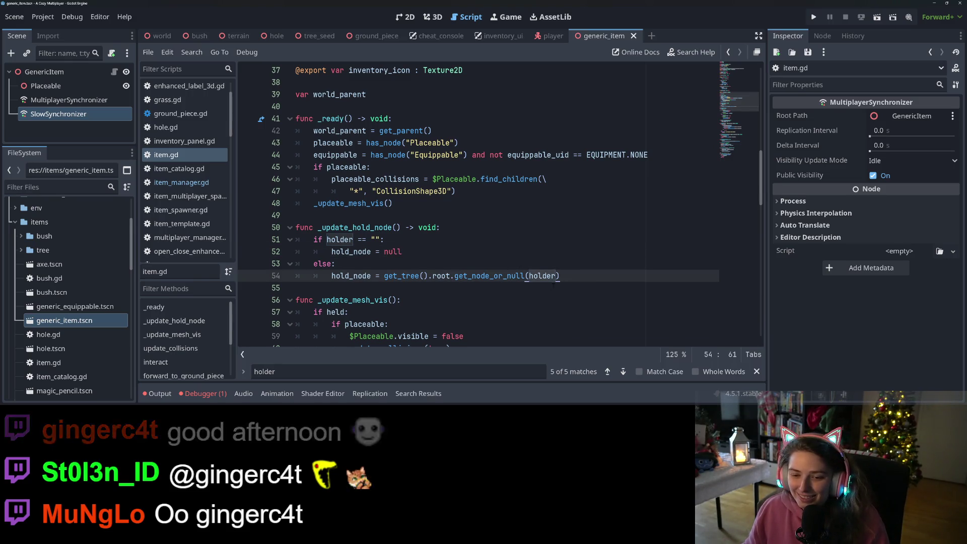
double_click(525, 275)
click(556, 276)
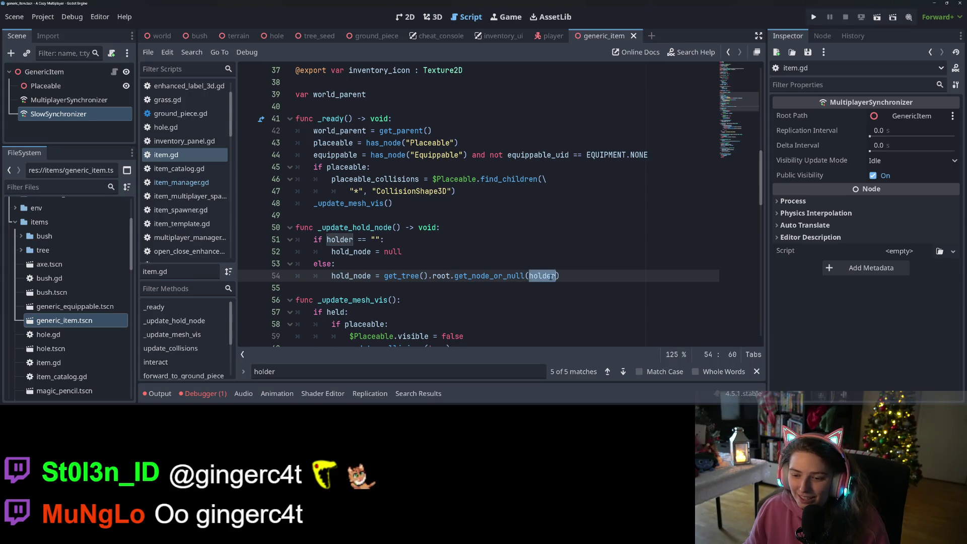
double_click(347, 239)
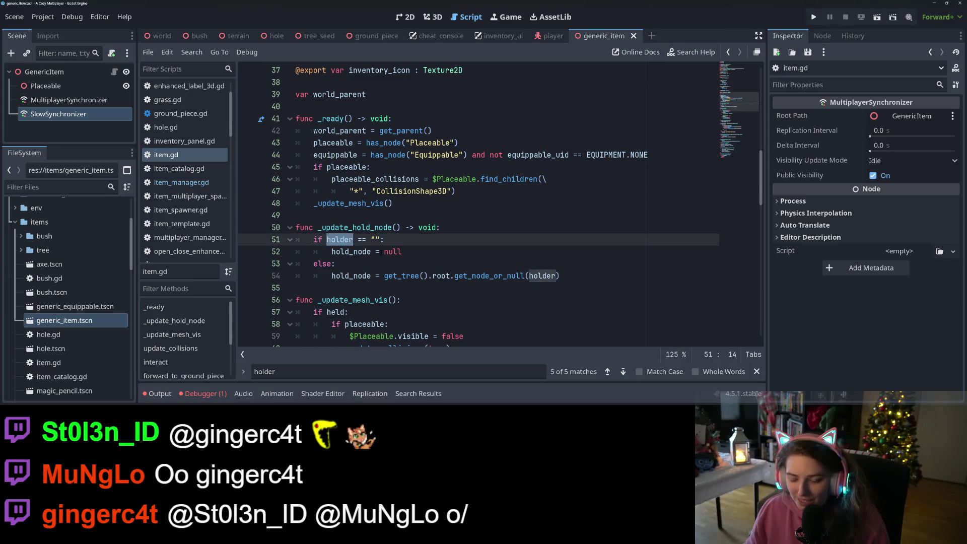
key(ctrl+shift+f)
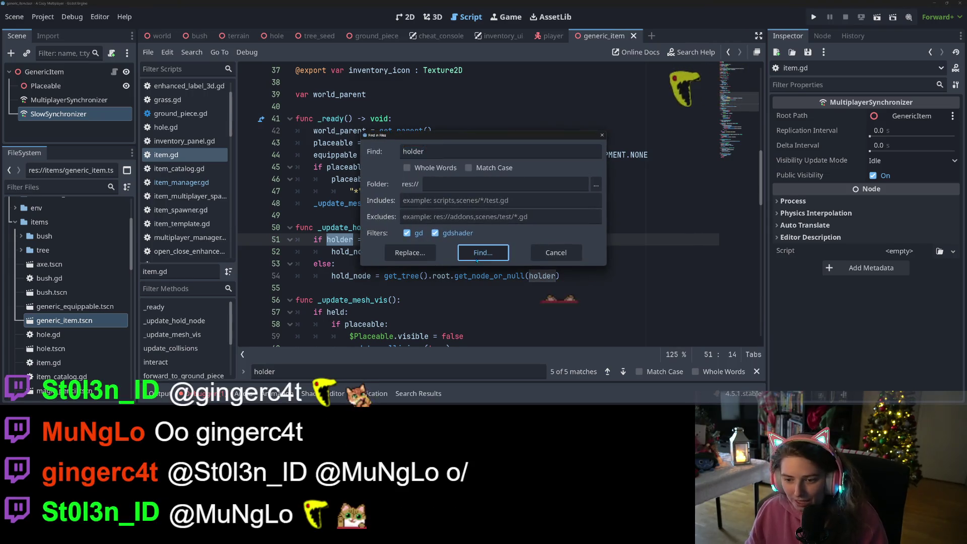
Change the holder assignment on line 57 of player_inventory.gd to str(owner.get_path()) and save
click(481, 252)
scroll(239, 352, down, 2)
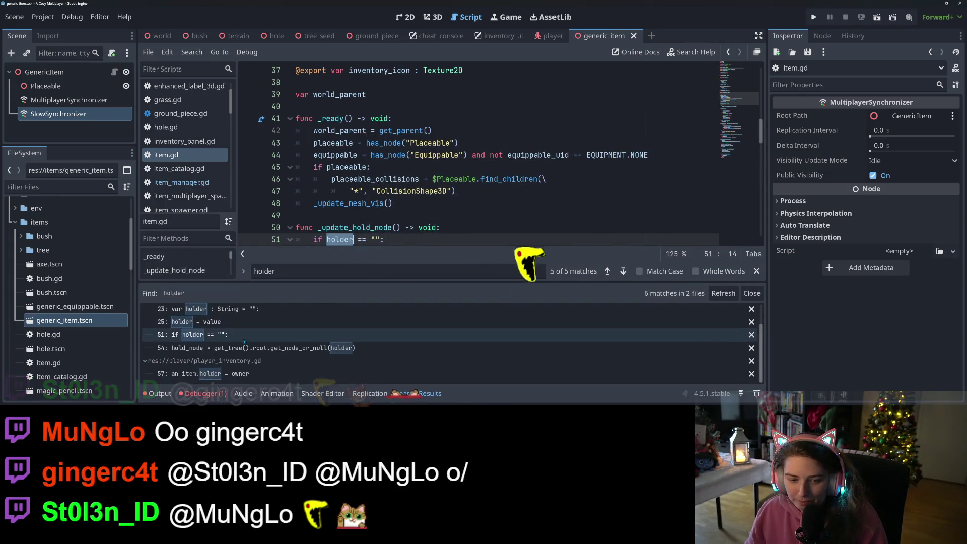
click(236, 373)
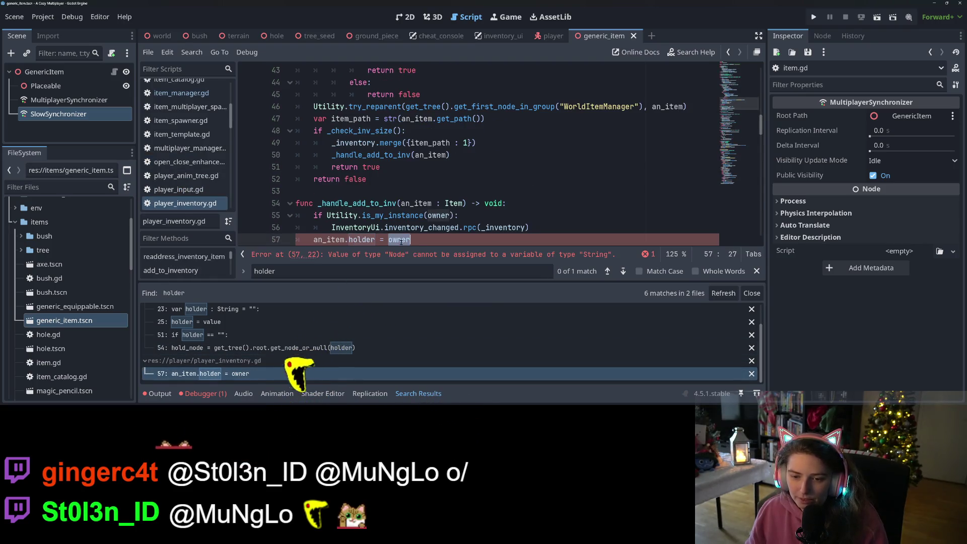
click(436, 242)
text(.path)
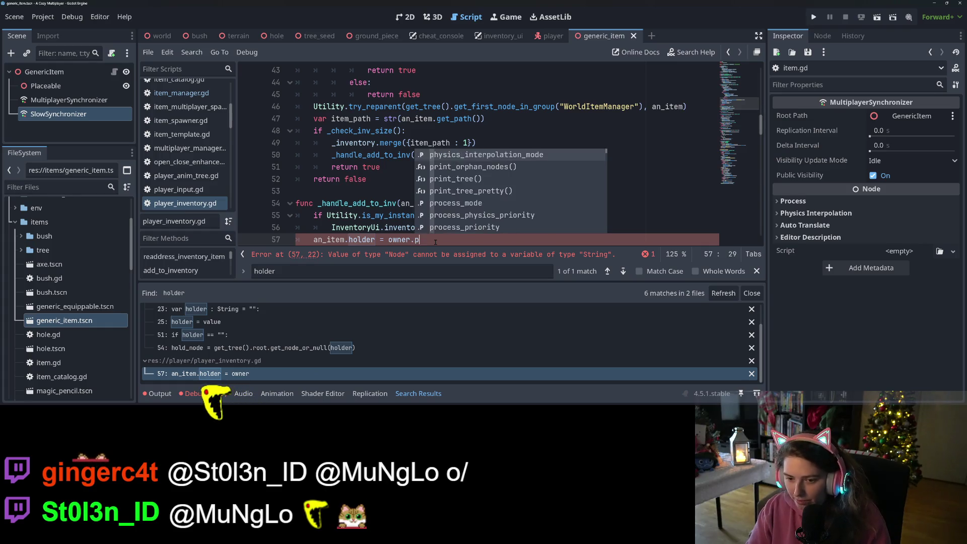
key(Return)
click(435, 241)
key(ctrl+Left)
key(ctrl+Left)
key(ctrl+Left)
text(str)
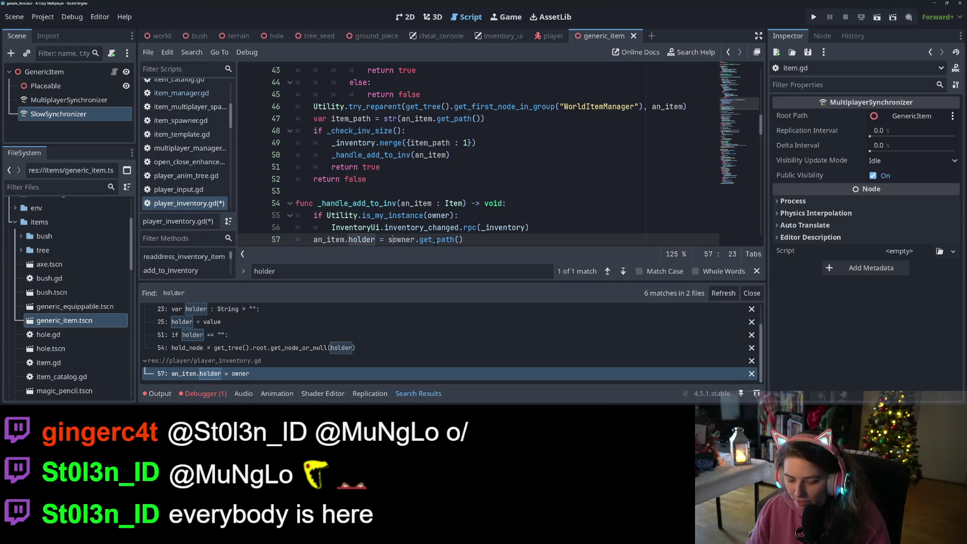
text())
key(ctrl+s)
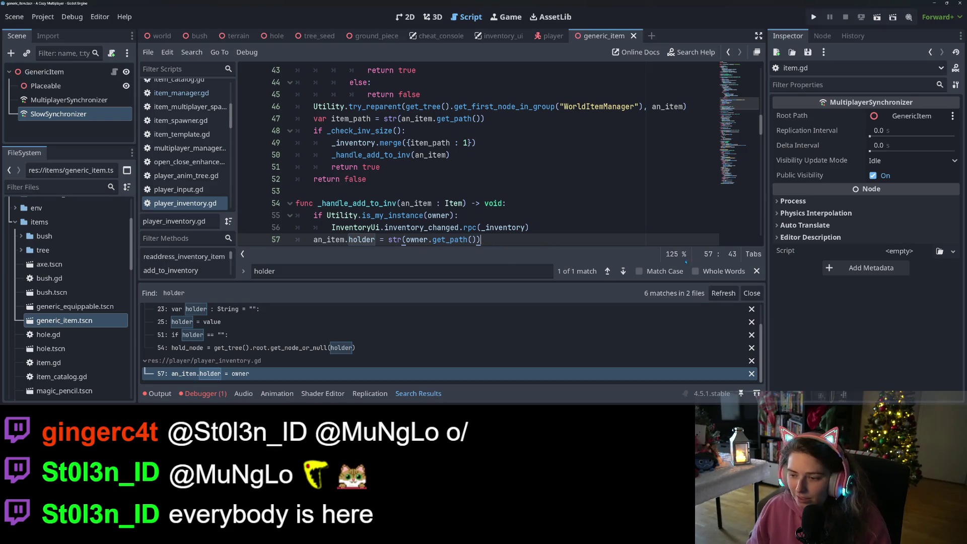
Close the search bar and debugger panel, then run the project with F5
click(756, 270)
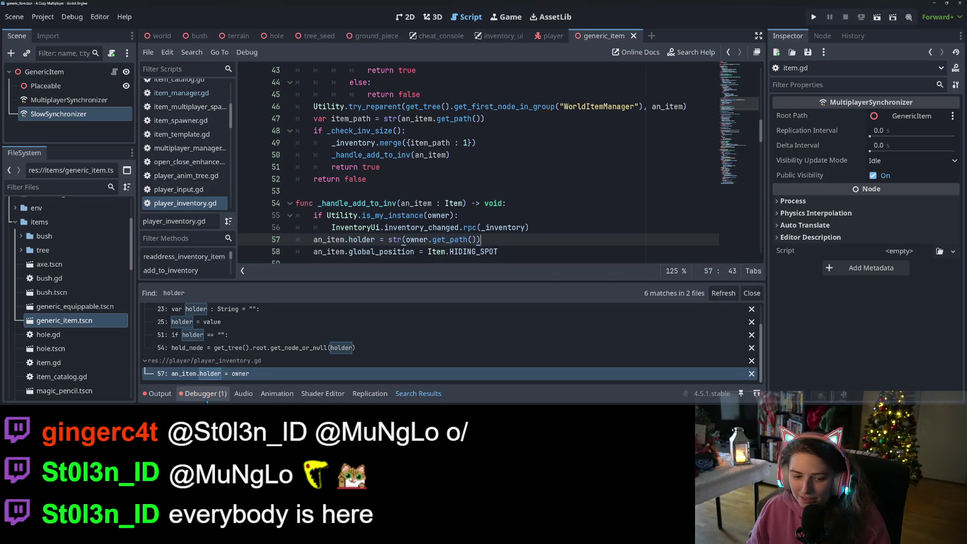
click(205, 396)
click(204, 398)
click(503, 312)
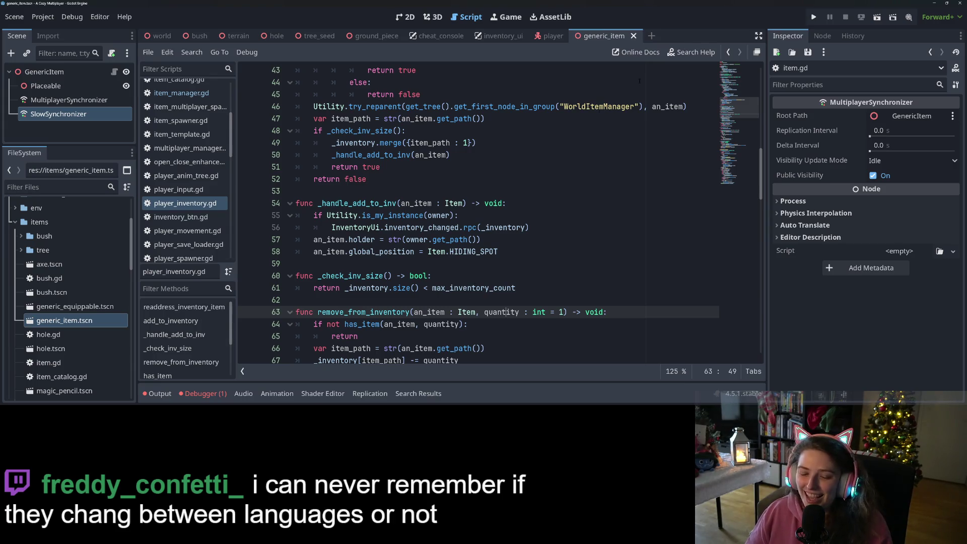
key(F5)
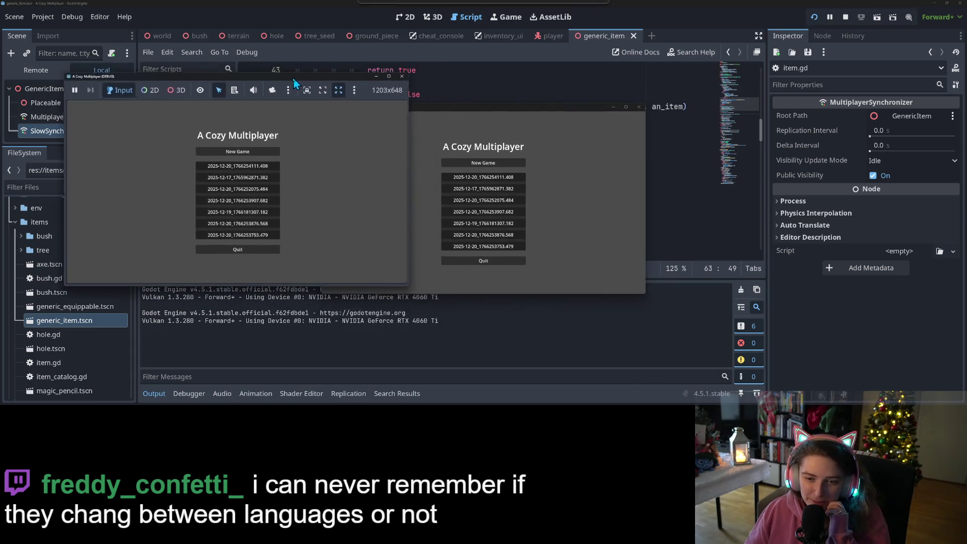
Load a save in each game instance, host from the second and join from the first
click(235, 167)
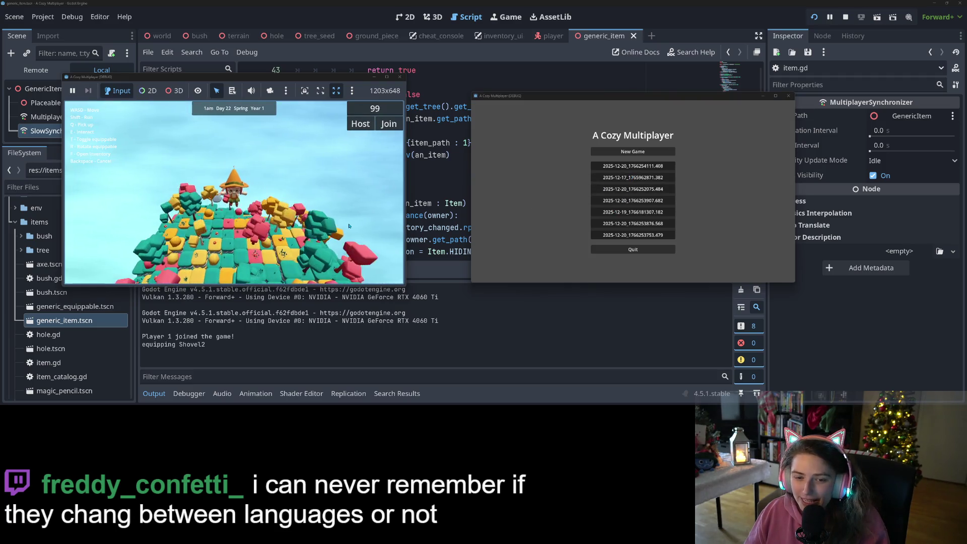
click(636, 177)
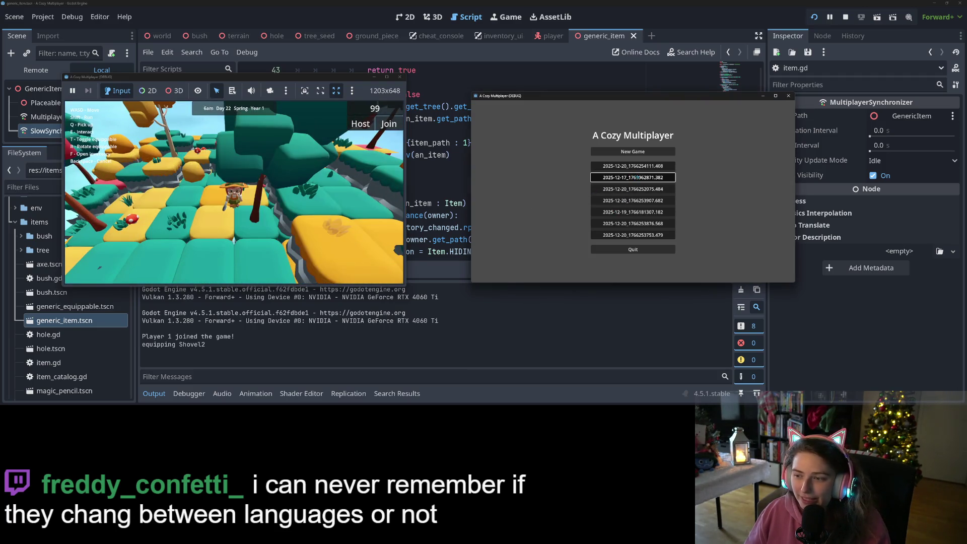
click(636, 193)
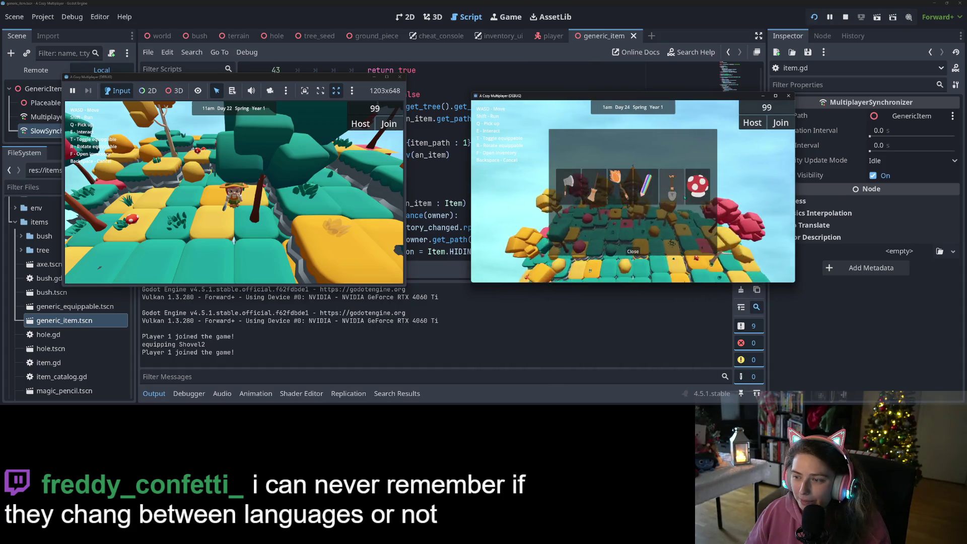
click(749, 127)
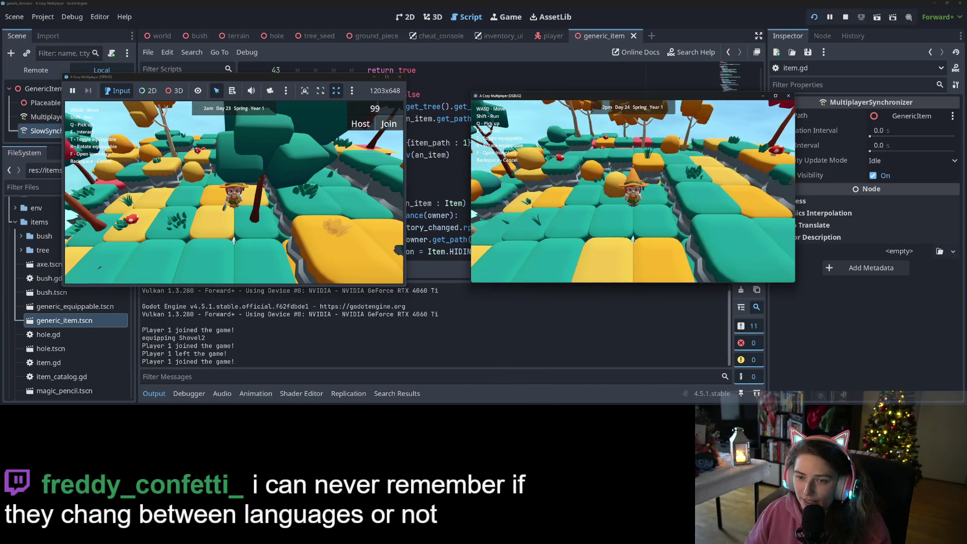
click(385, 124)
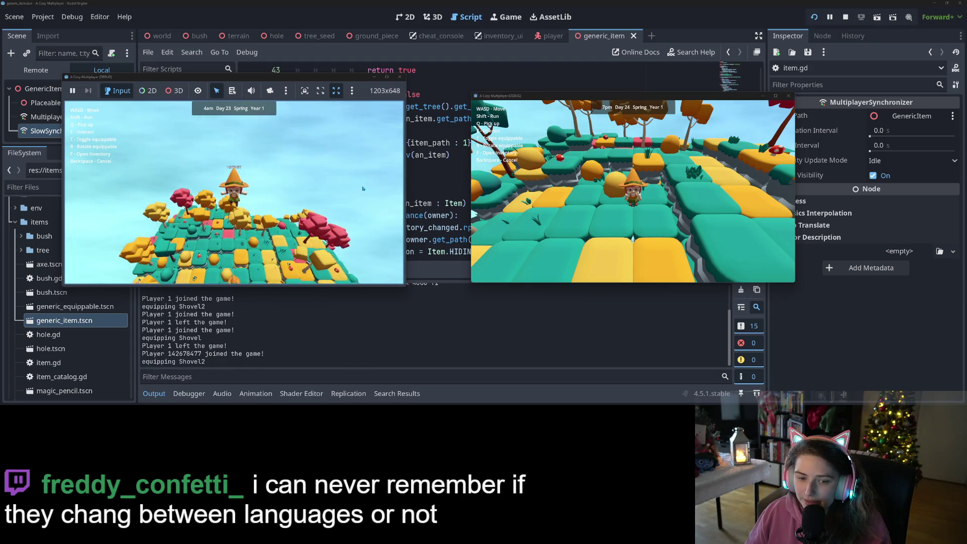
Toggle both players' inventories and equip an item from an inventory slot
key(f)
key(f)
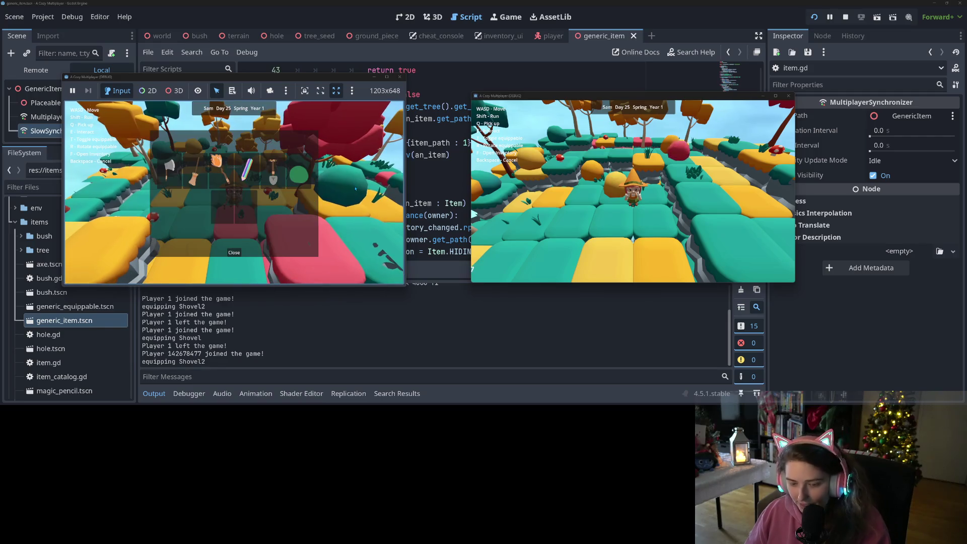
key(f)
key(f)
key(f)
key(f)
key(f)
key(f)
click(328, 206)
key(f)
key(f)
click(636, 238)
key(f)
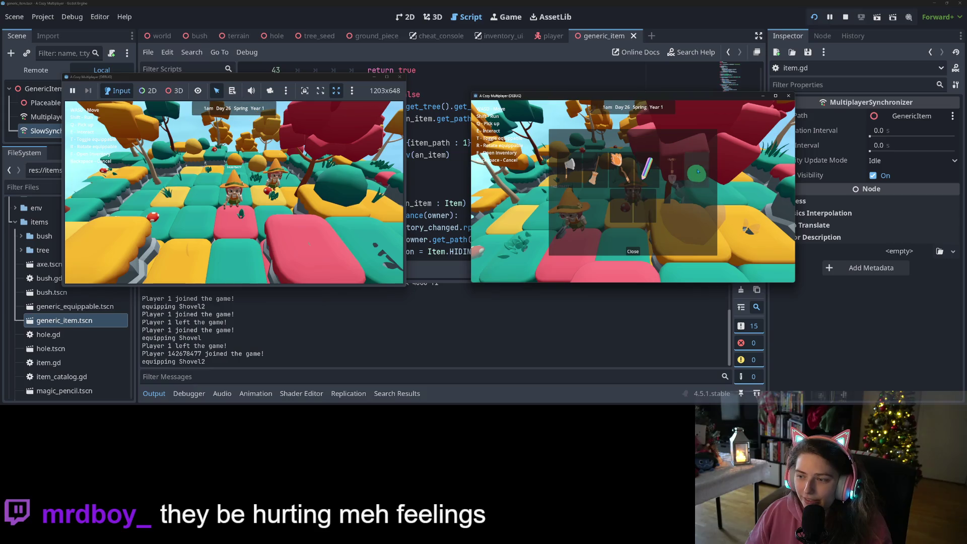
key(f)
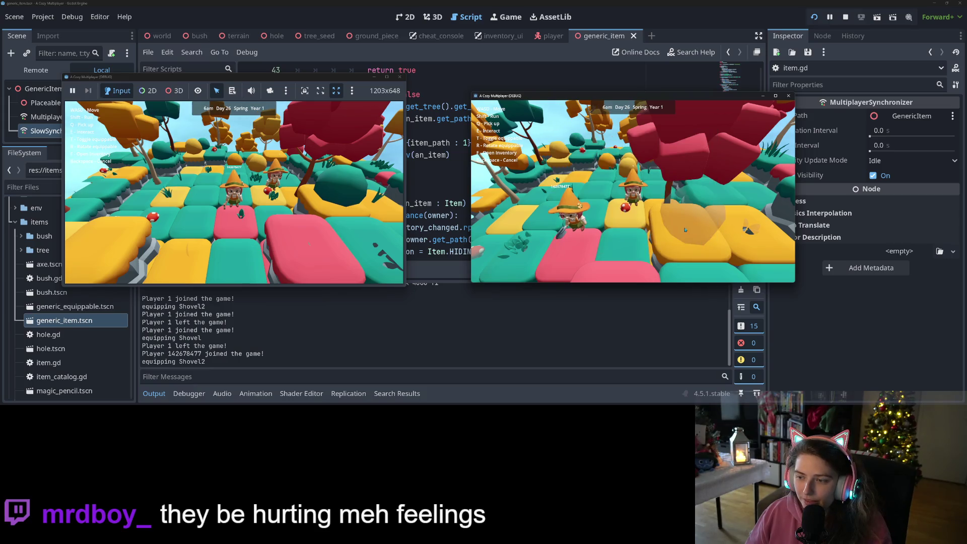
key(f)
click(622, 212)
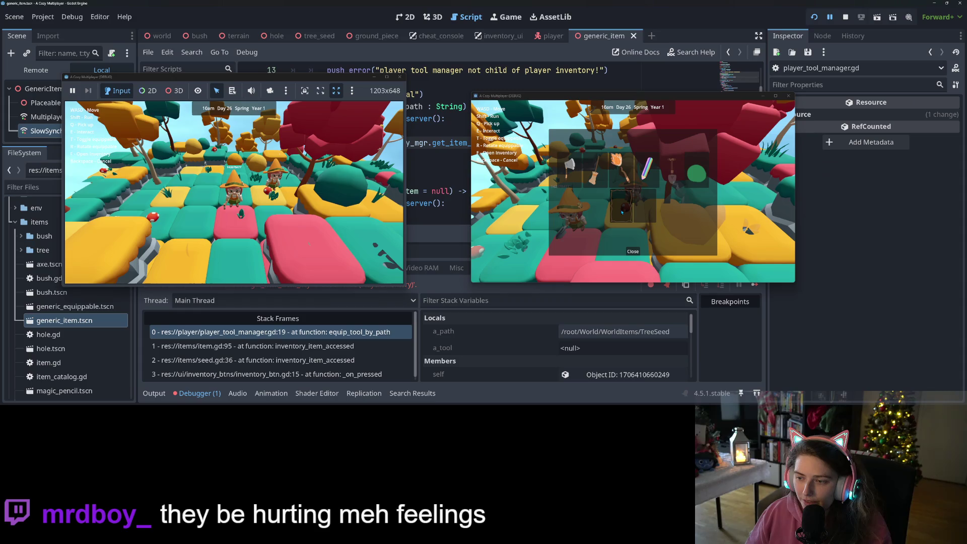
Move the game window aside, continue past the break, and stop the project with F8
mouse_move(341, 82)
mouse_down()
mouse_move(241, 255)
mouse_move(212, 57)
mouse_move(357, 115)
mouse_up()
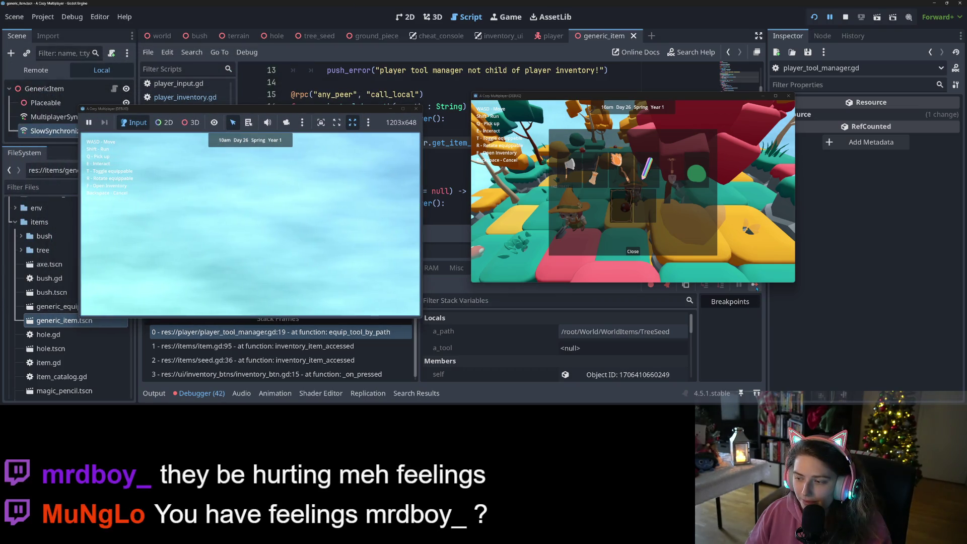
click(755, 286)
key(F8)
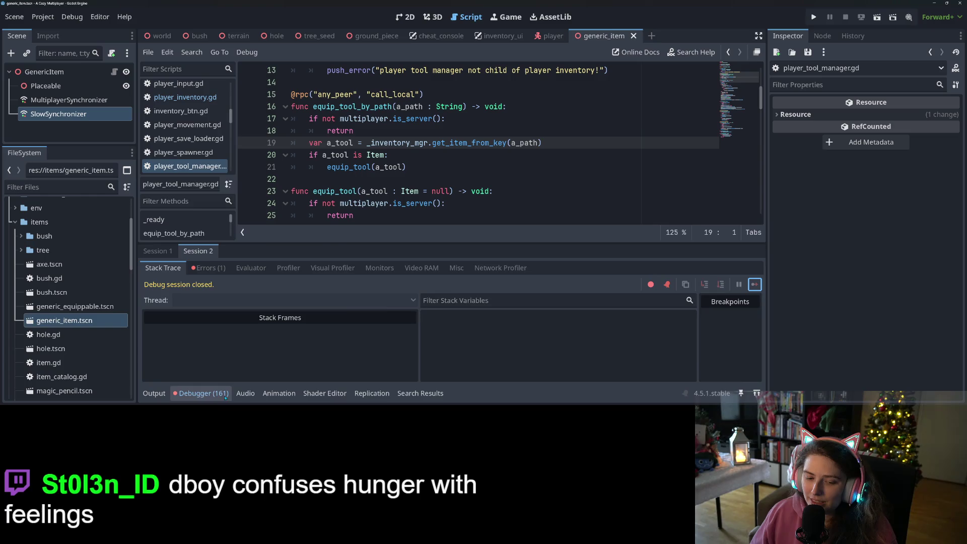
Collapse the debugger and look through player_inventory.gd and player_tool_manager.gd
click(201, 393)
click(418, 215)
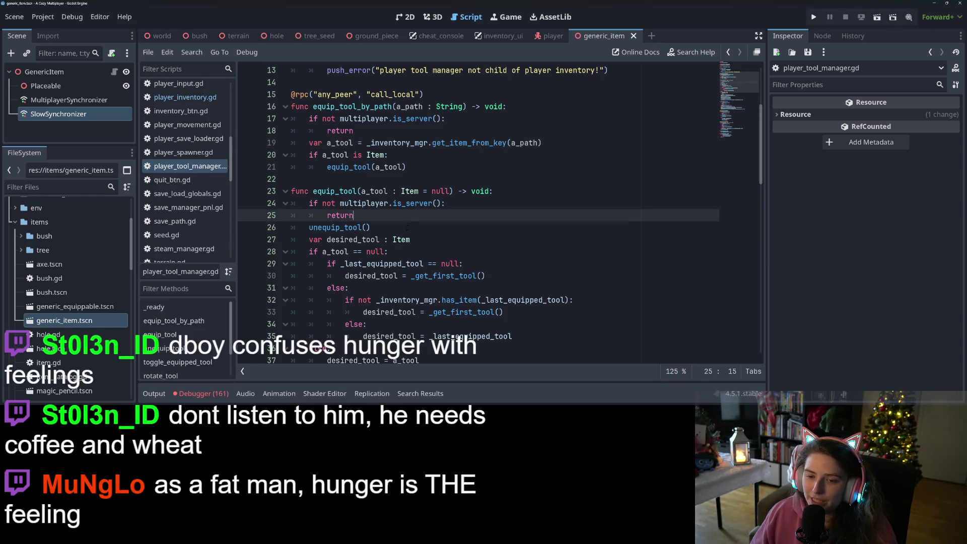
scroll(345, 337, down, 5)
scroll(345, 337, up, 3)
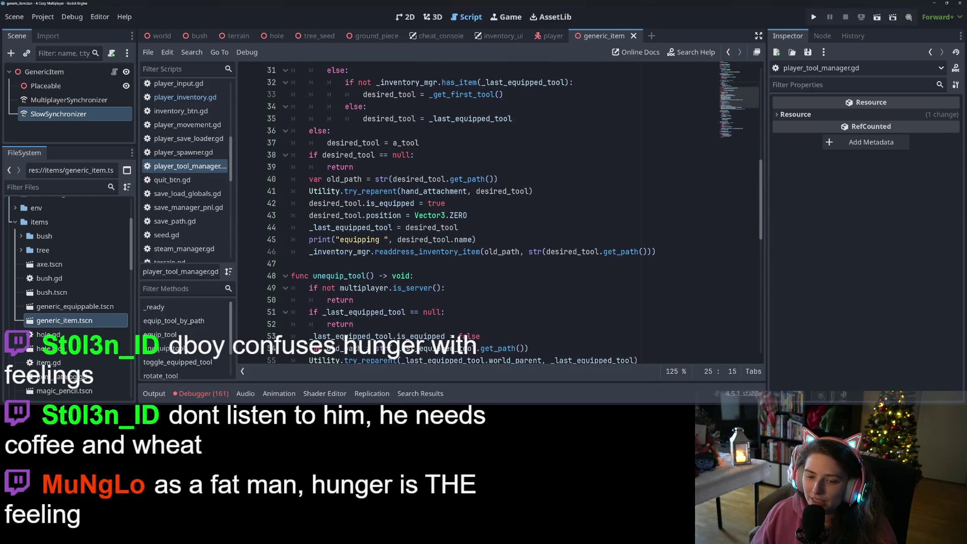
scroll(345, 336, up, 3)
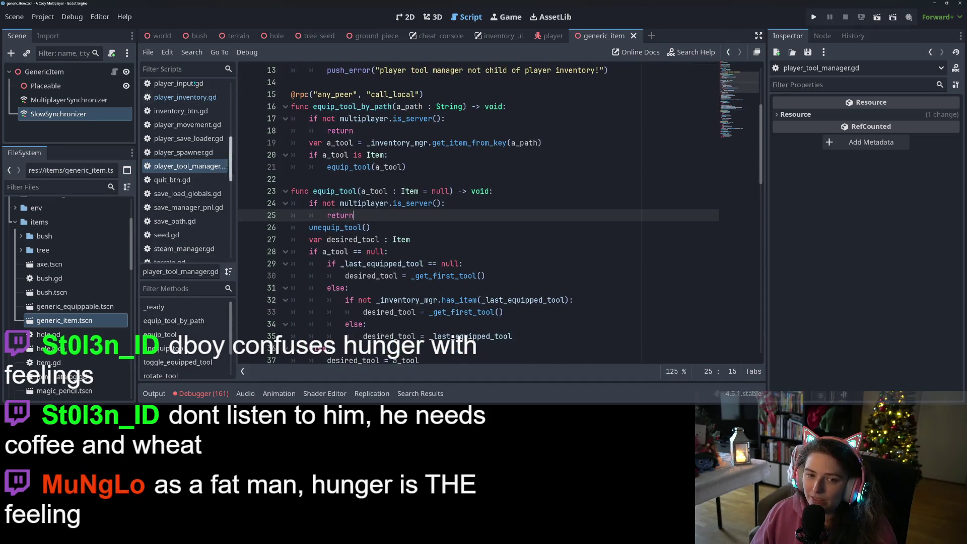
click(197, 97)
scroll(420, 216, up, 5)
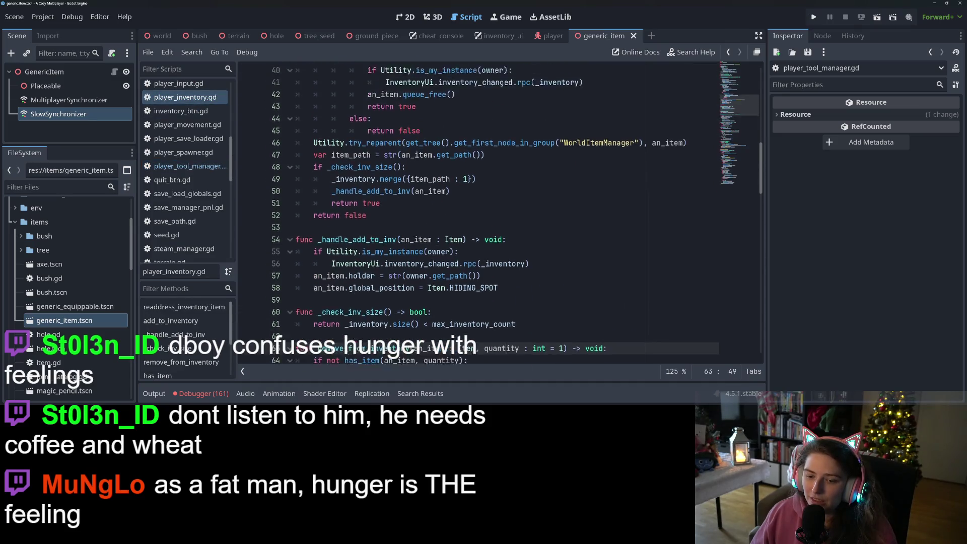
scroll(412, 238, down, 3)
scroll(412, 239, down, 2)
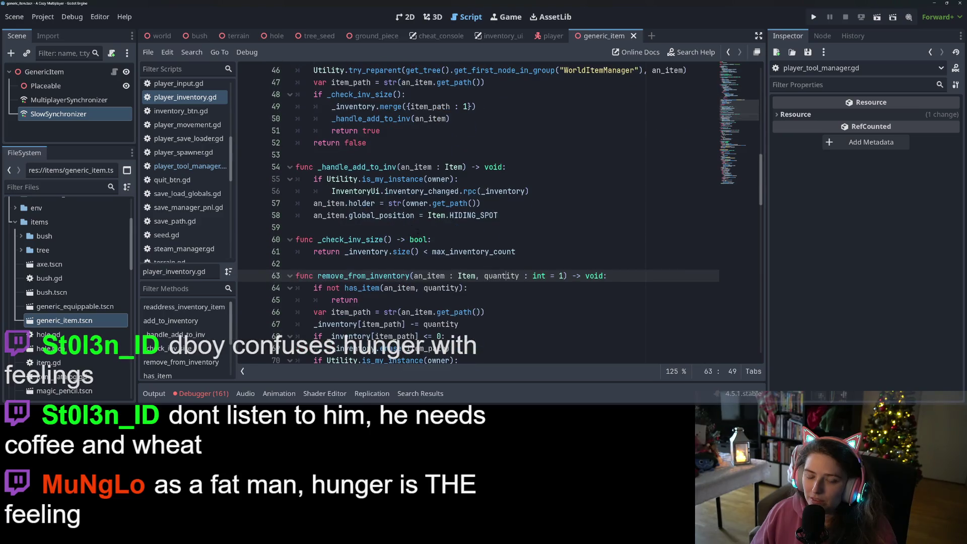
click(198, 166)
Open item_manager.gd, then switch to the inventory_ui scene
scroll(197, 182, up, 5)
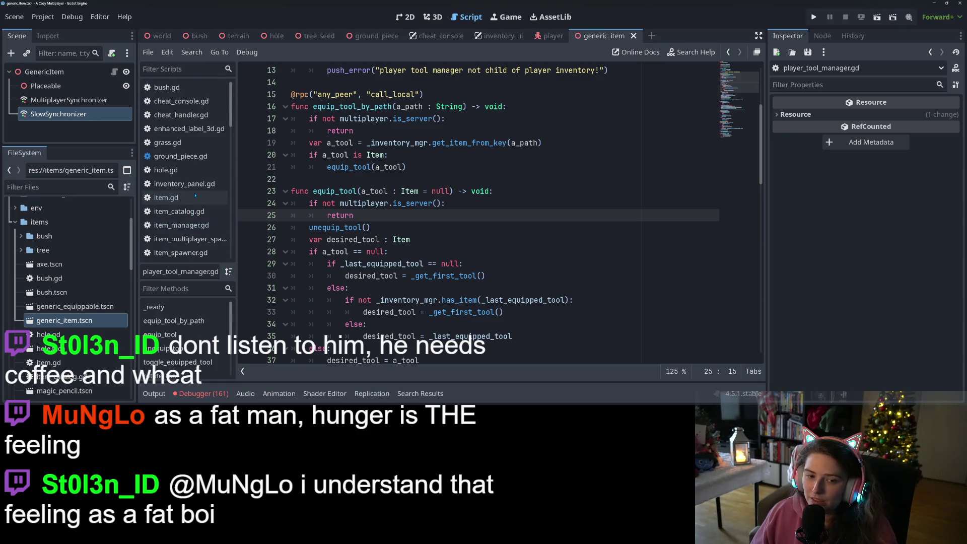
scroll(196, 196, down, 5)
click(184, 158)
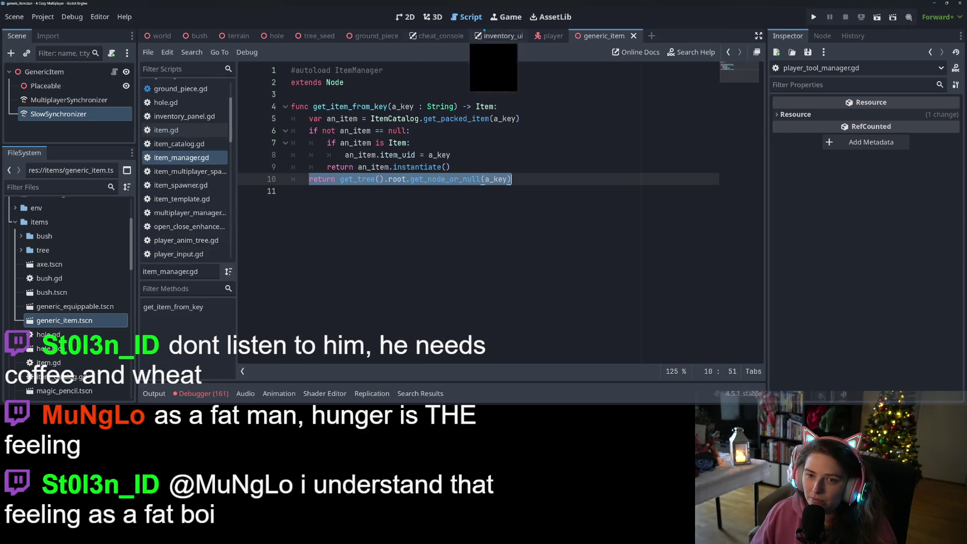
click(501, 36)
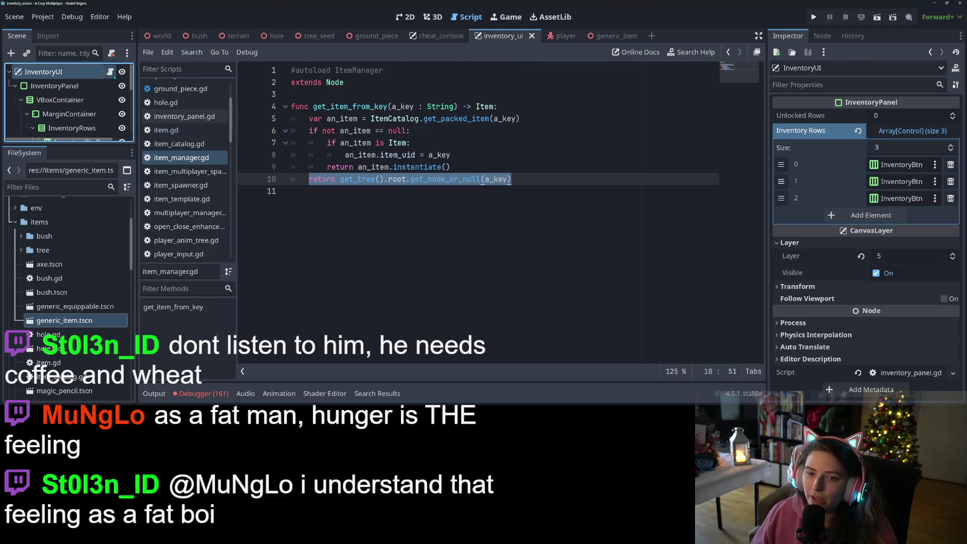
Uncomment the owner.name unique-id check and its return on lines 19–20
click(453, 237)
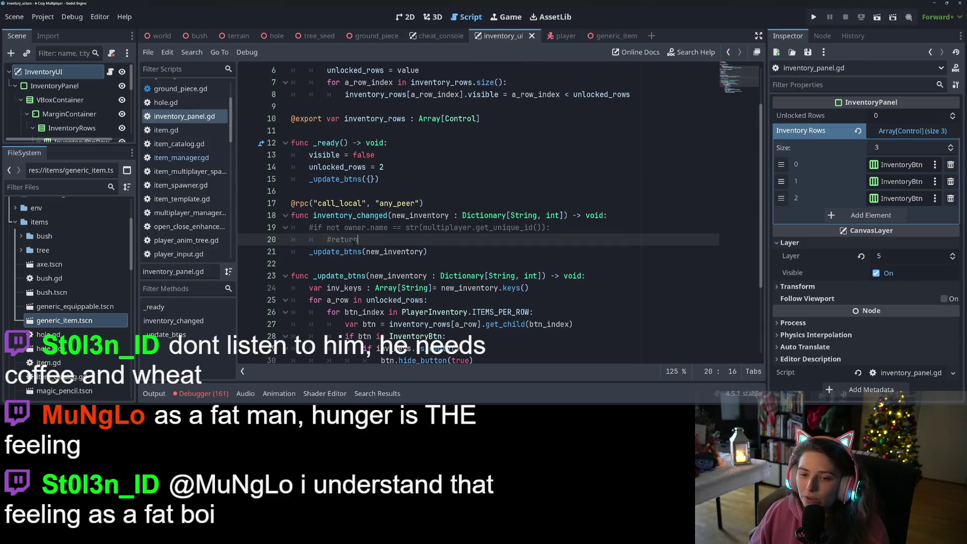
mouse_move(372, 239)
mouse_down()
mouse_move(245, 215)
mouse_move(242, 228)
mouse_up()
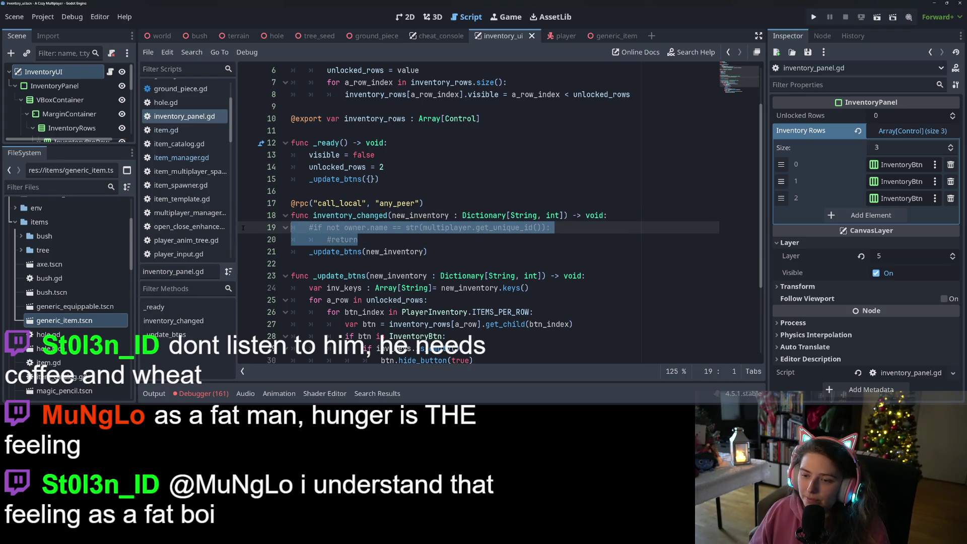
key(ctrl+k)
click(353, 261)
click(401, 231)
click(364, 244)
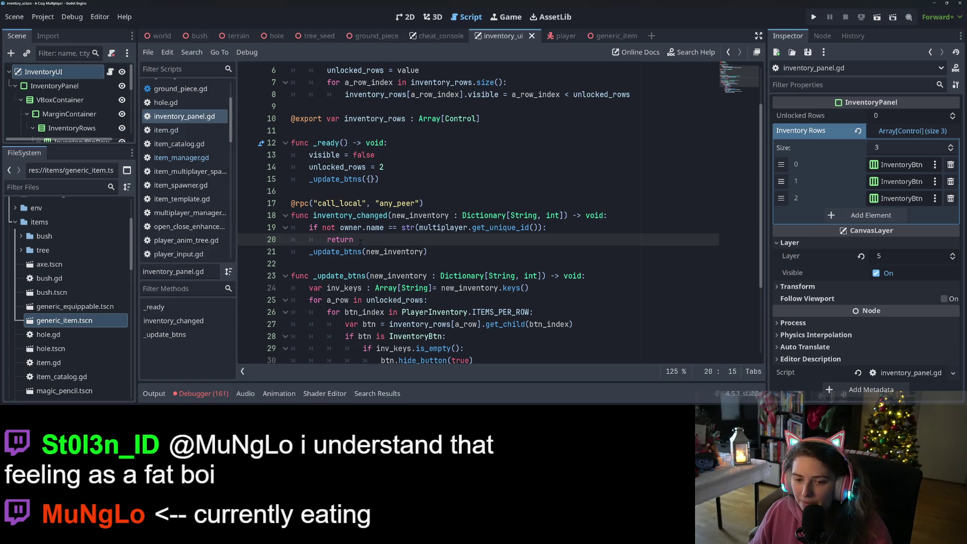
click(368, 228)
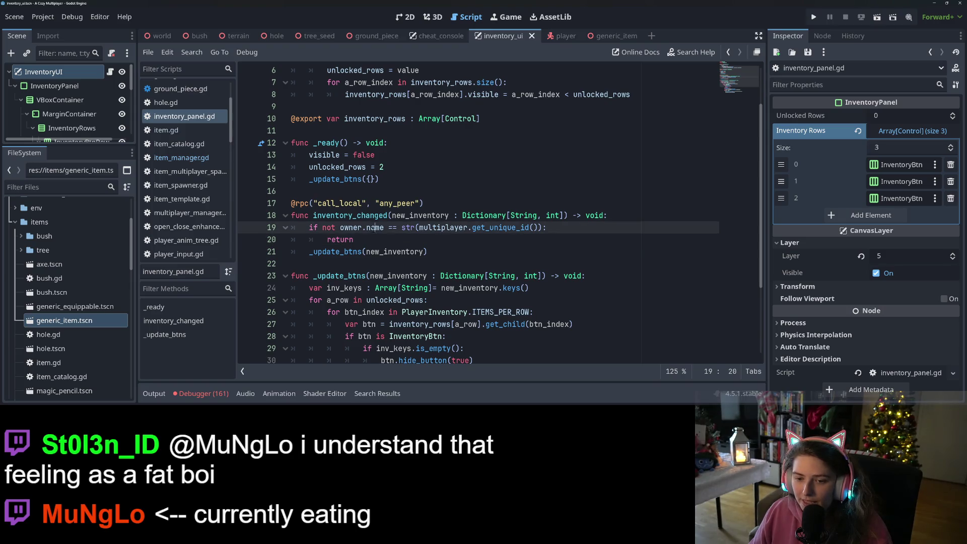
Review inventory_changed's any_peer/call_local rpc settings, then search the project for inventory_changed
scroll(367, 228, up, 2)
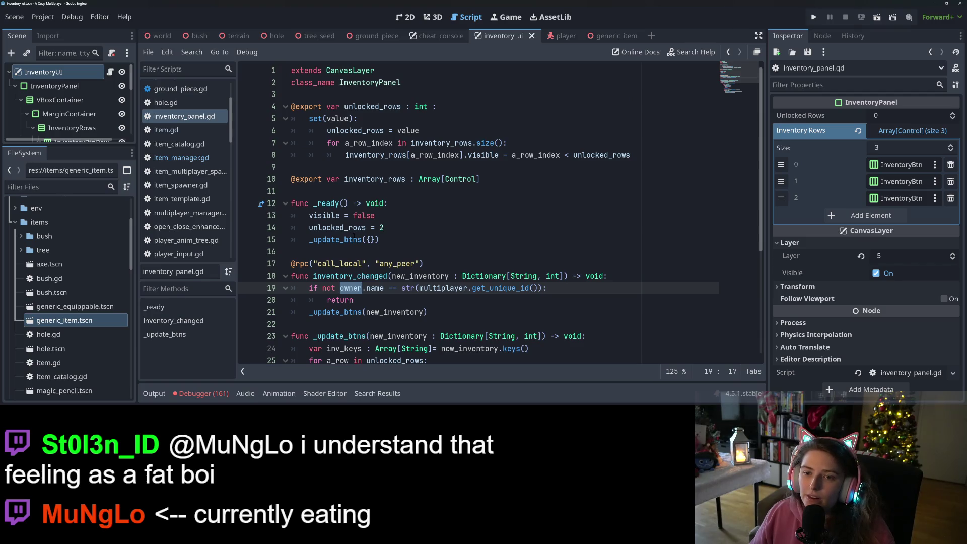
scroll(354, 235, down, 3)
click(359, 191)
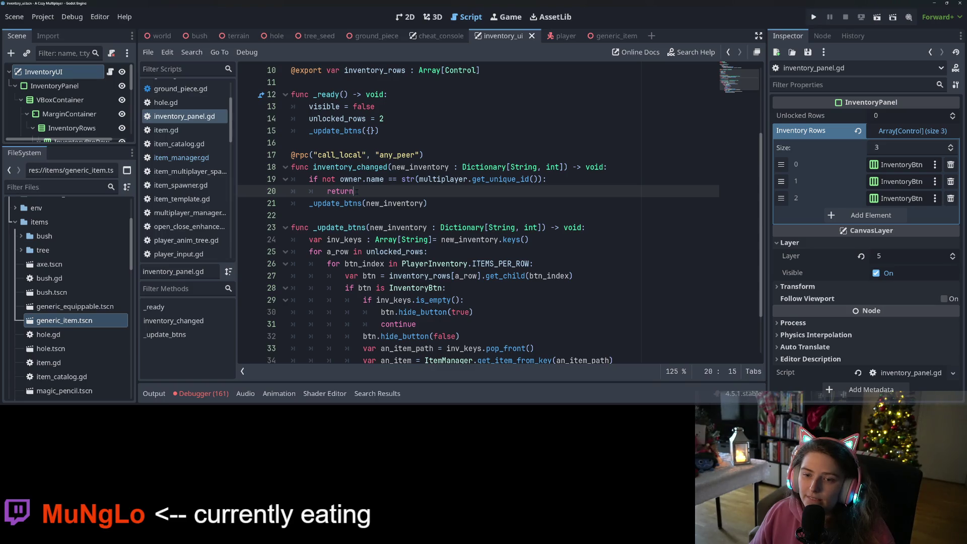
click(359, 155)
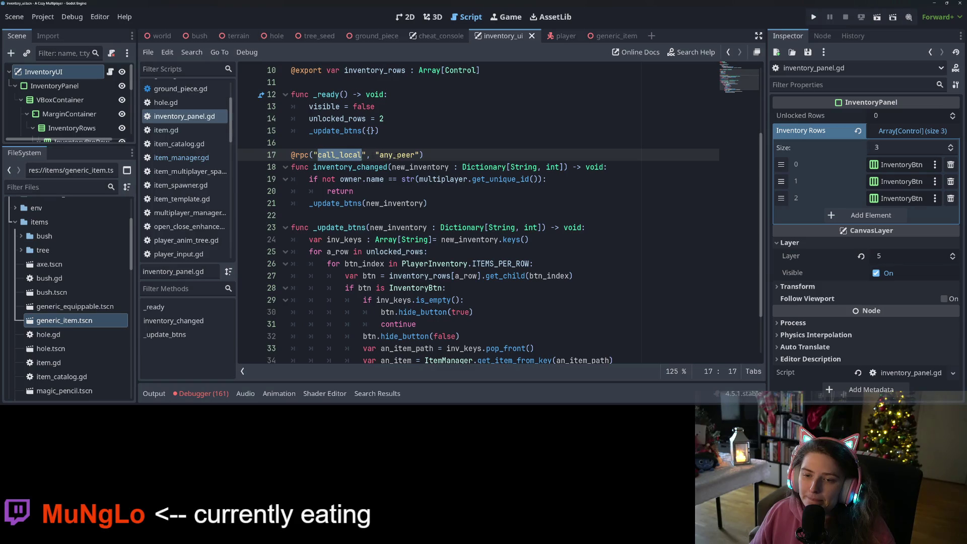
double_click(397, 155)
click(377, 189)
double_click(395, 155)
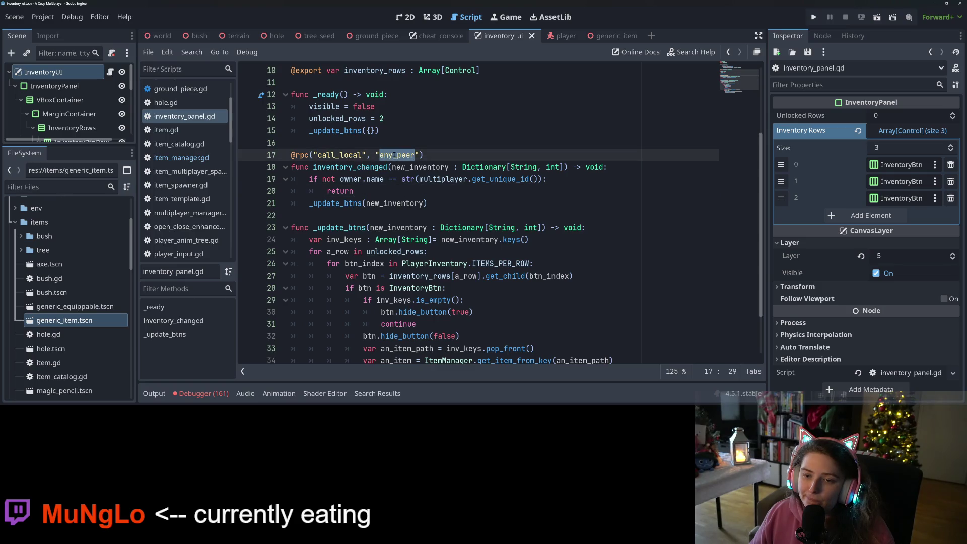
double_click(375, 167)
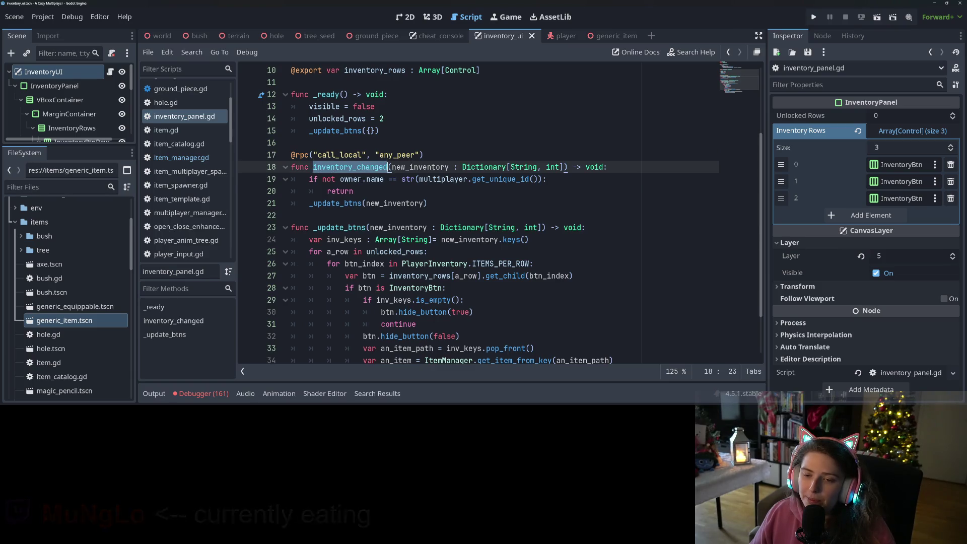
click(361, 180)
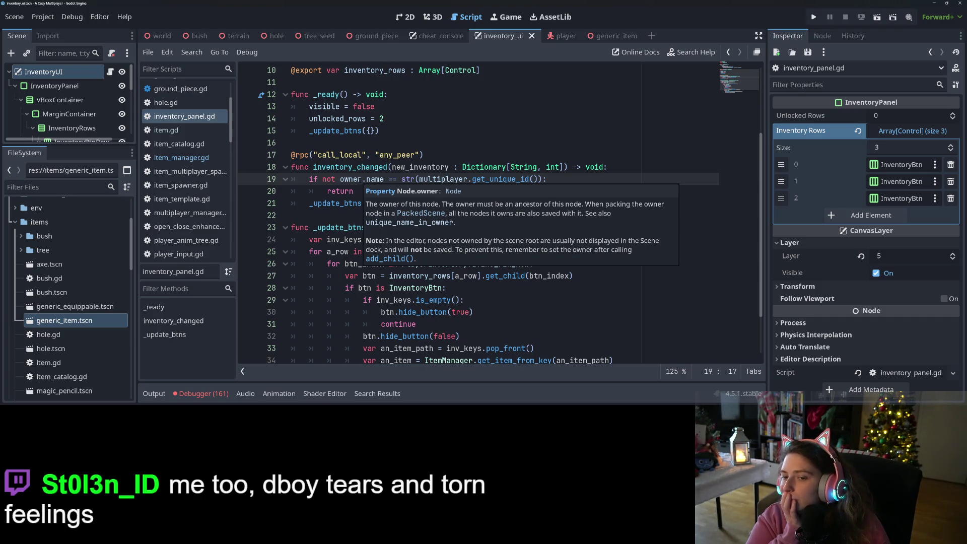
double_click(386, 167)
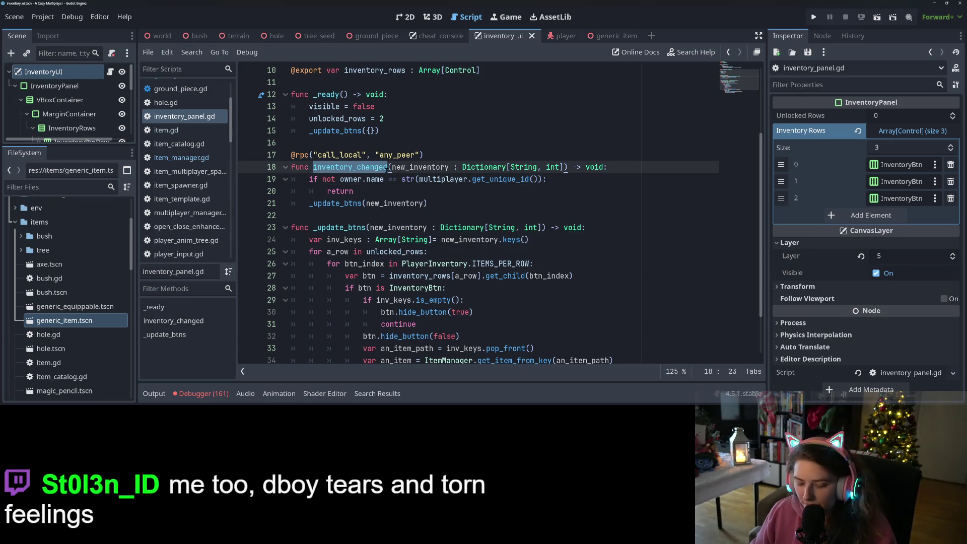
key(ctrl+shift+f)
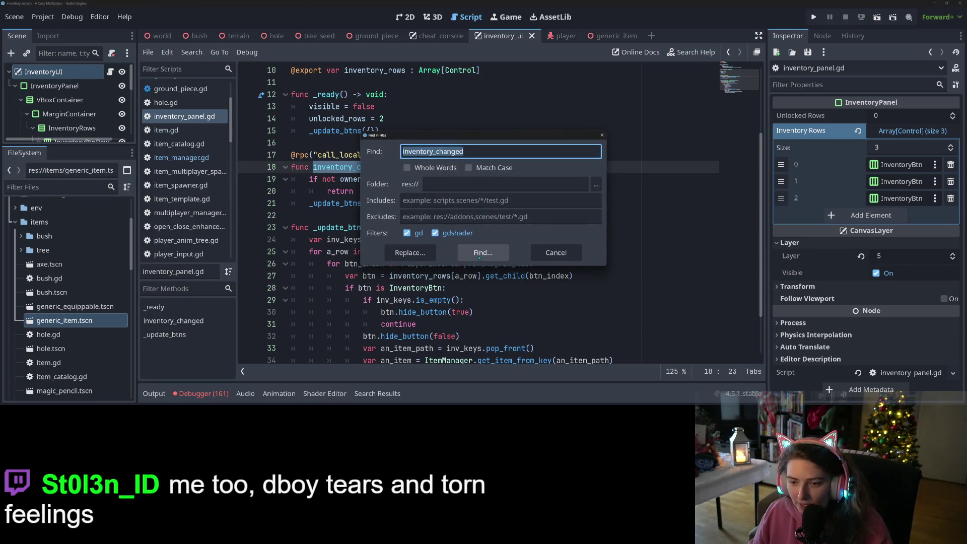
List the 7 inventory_changed matches, then prepend 'player : Player,' to its parameters
click(483, 252)
scroll(302, 381, up, 2)
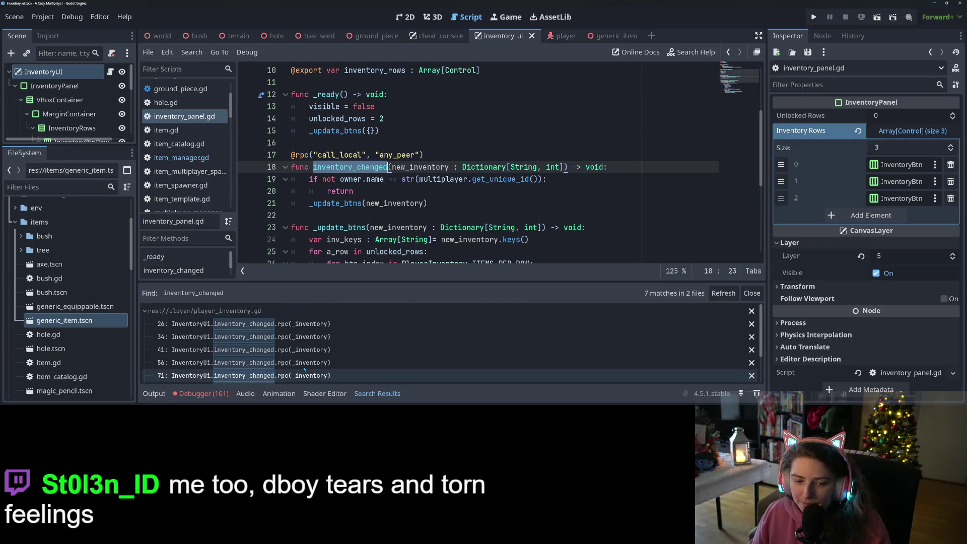
scroll(304, 370, down, 3)
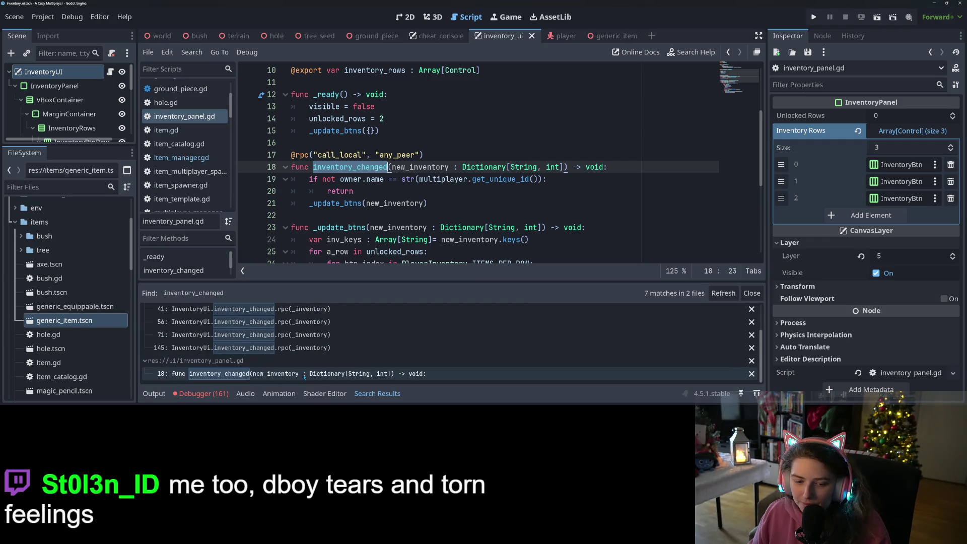
scroll(304, 376, up, 3)
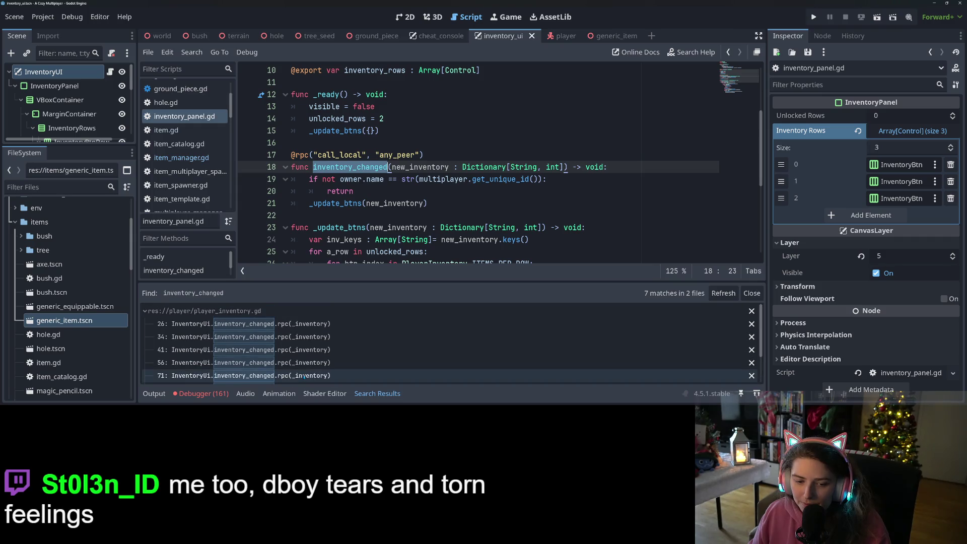
scroll(304, 377, down, 3)
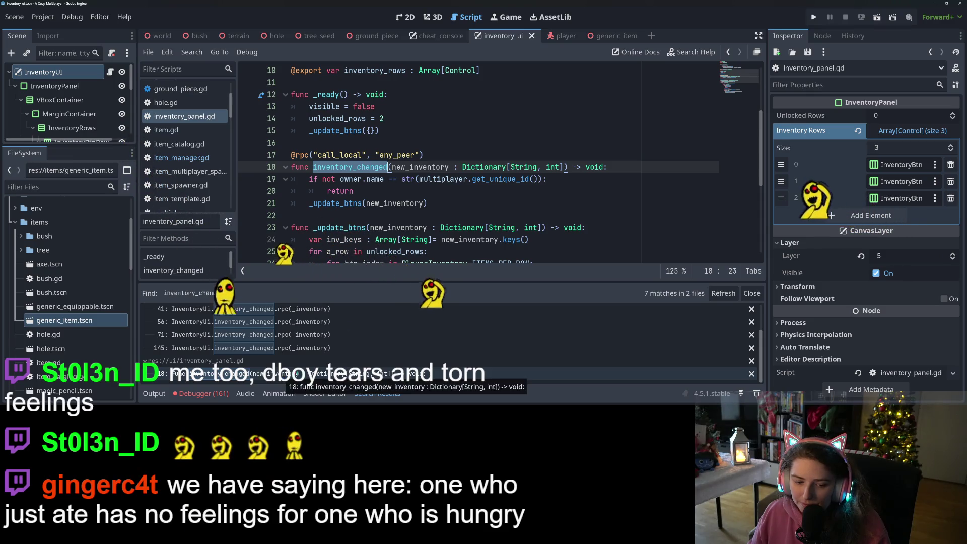
scroll(385, 242, up, 3)
scroll(386, 322, up, 2)
click(392, 203)
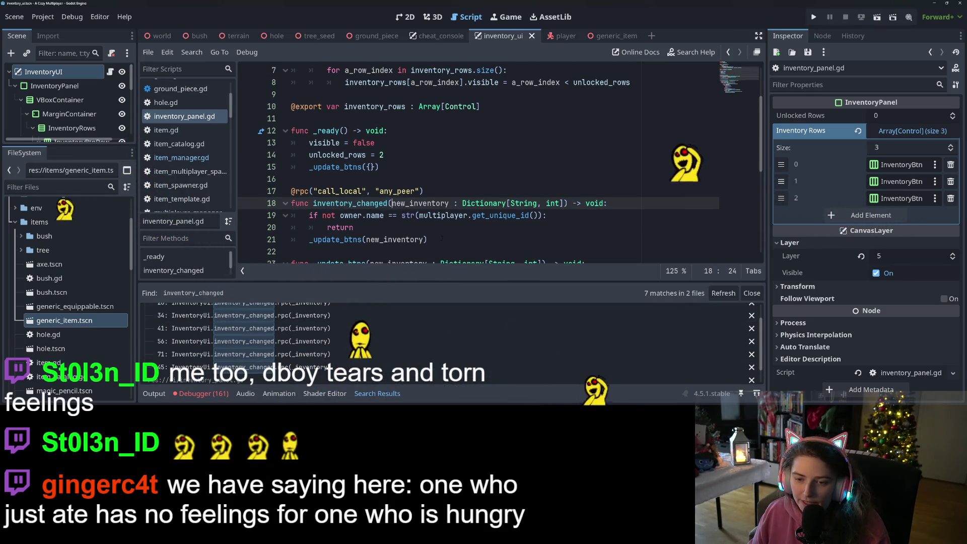
text(player :)
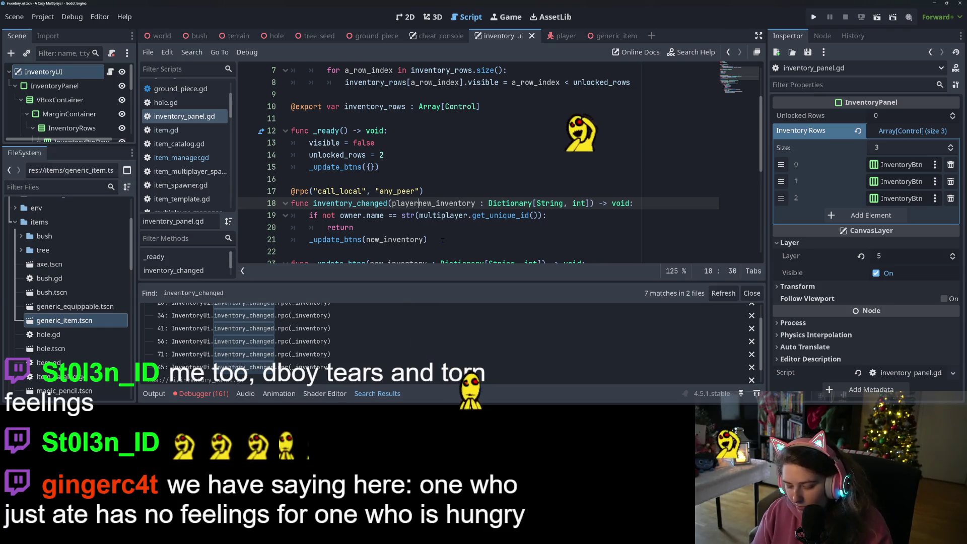
text( Player,)
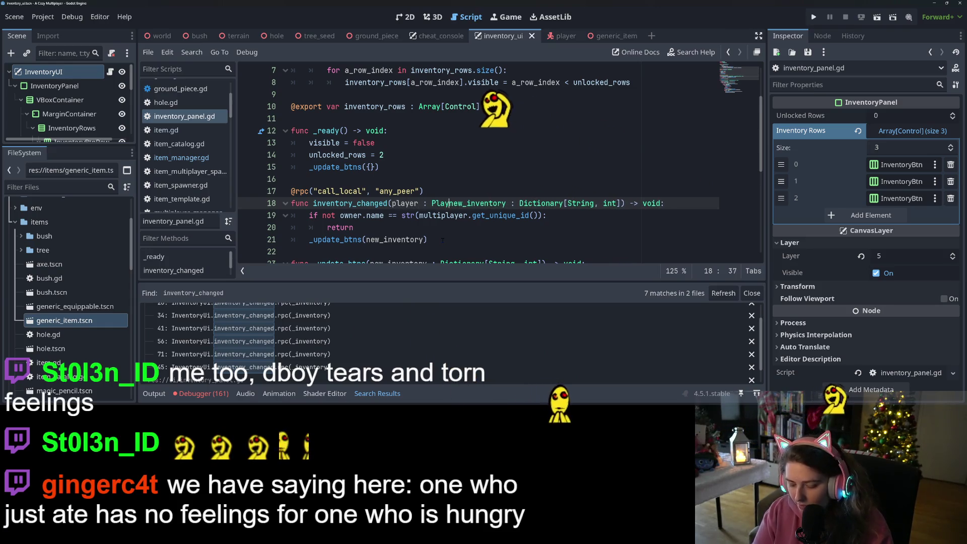
Replace owner with player in the inventory check
click(418, 203)
double_click(350, 215)
text(player)
Add owner as the first argument of the line 145 inventory_changed.rpc call
click(300, 367)
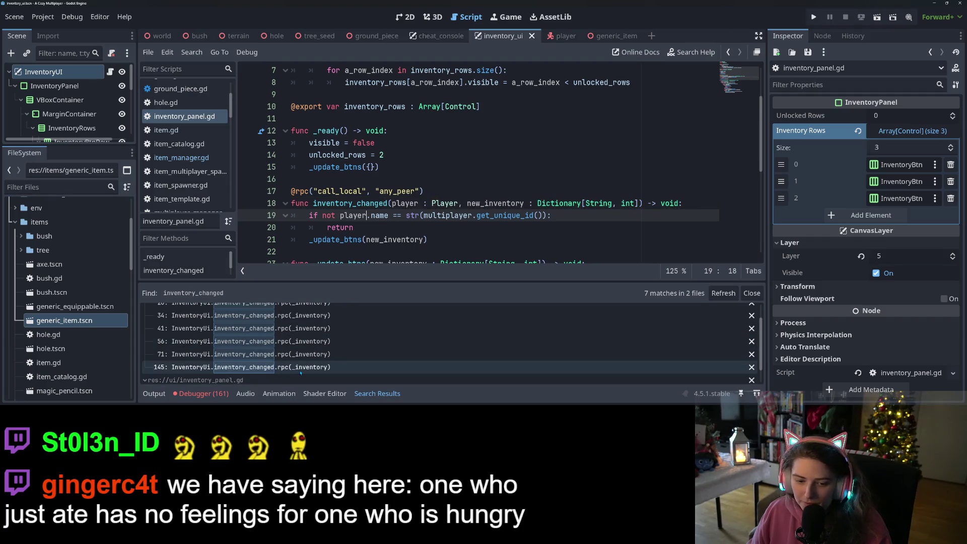
scroll(396, 191, up, 3)
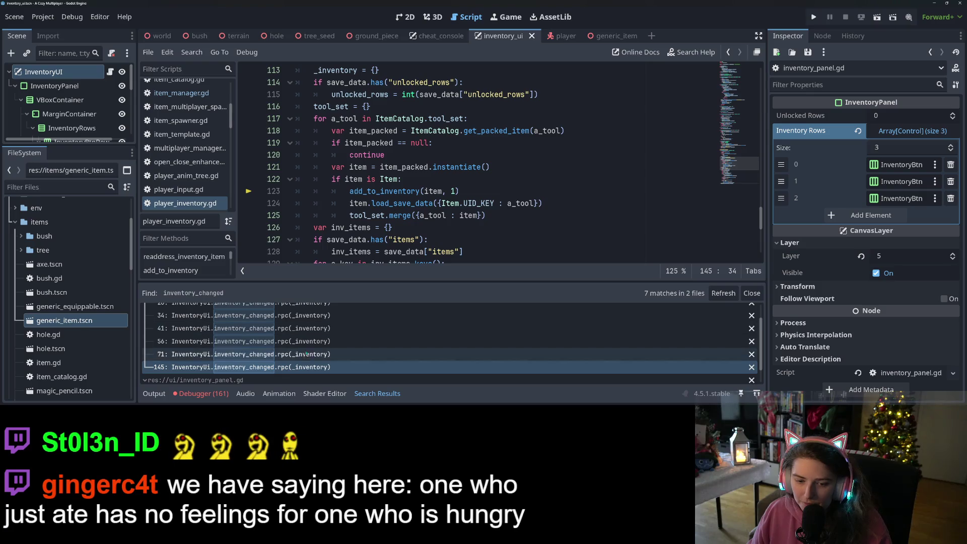
click(242, 366)
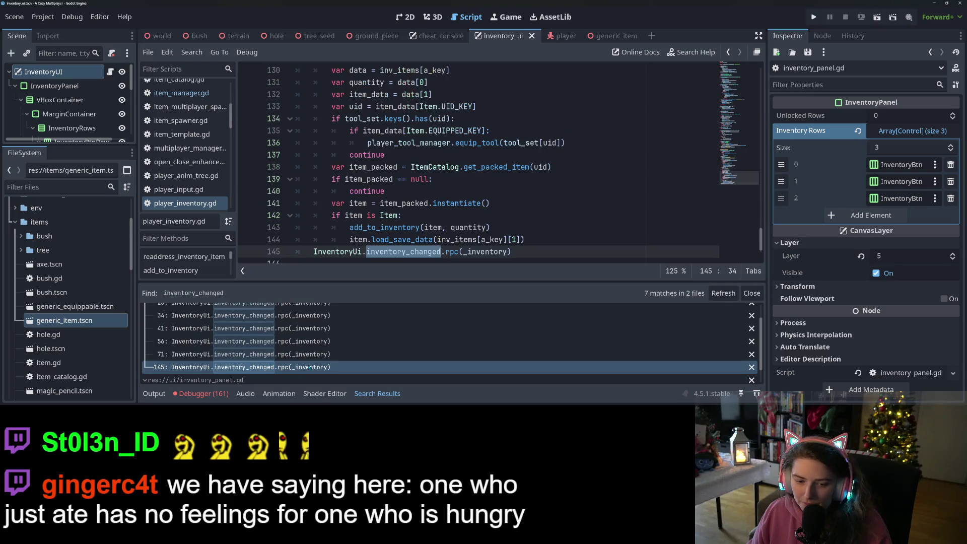
scroll(462, 229, down, 1)
click(463, 227)
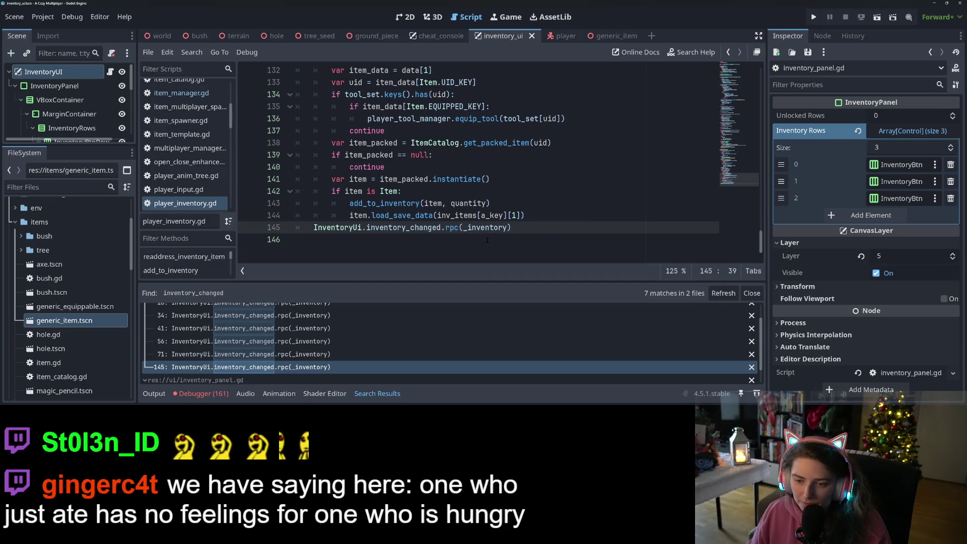
key(BackSpace)
key(BackSpace)
key(BackSpace)
text(la)
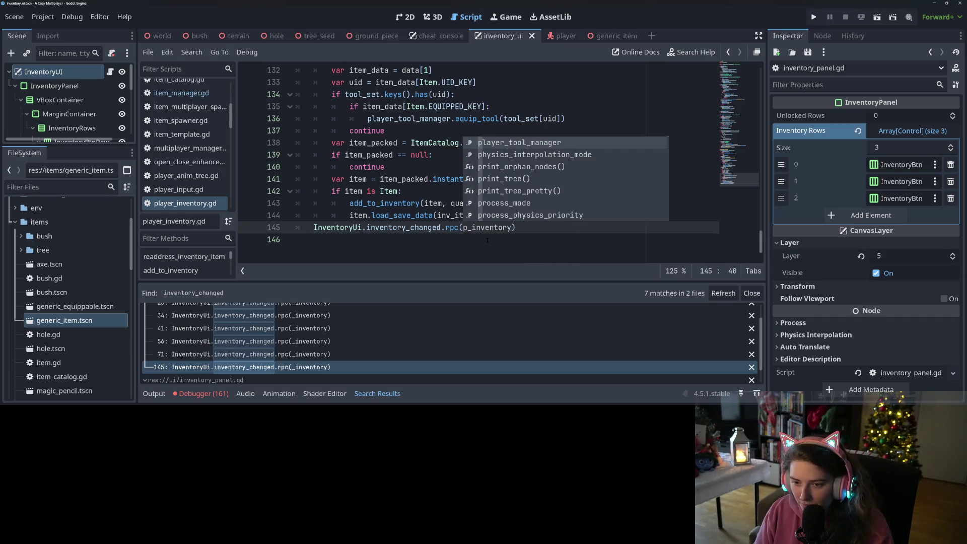
key(BackSpace)
key(BackSpace)
key(BackSpace)
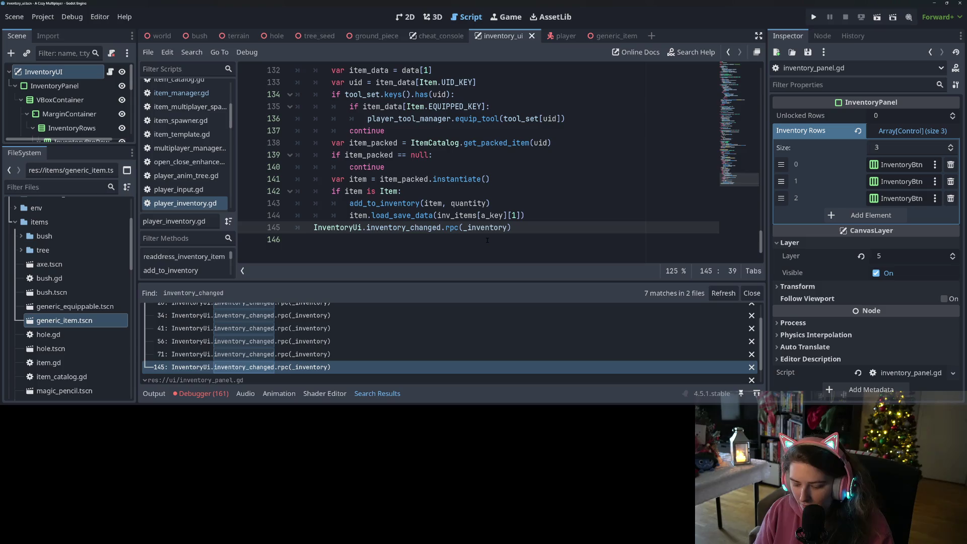
text(ner,)
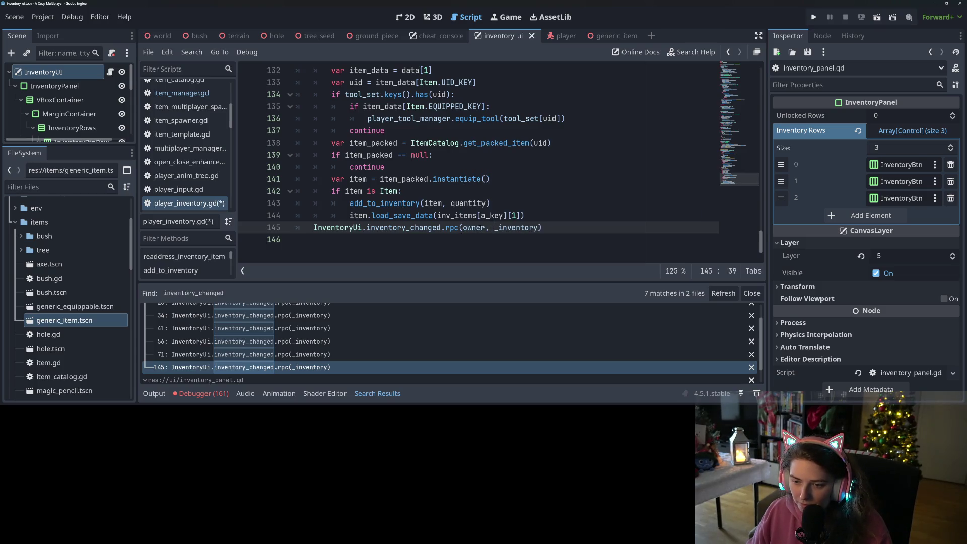
shift+click(496, 228)
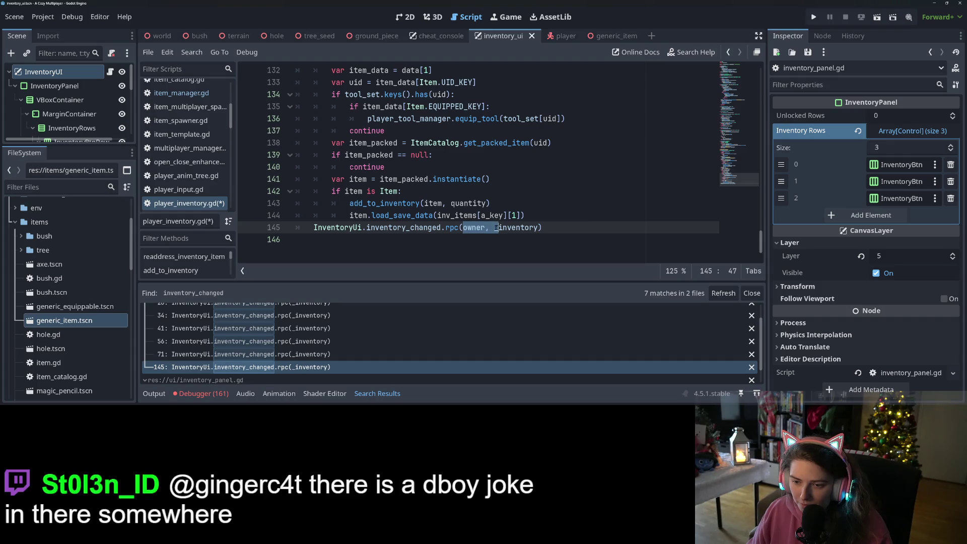
Paste owner as the first argument into the rpc calls on lines 71, 56 and 41
click(393, 359)
click(481, 70)
text(owner,)
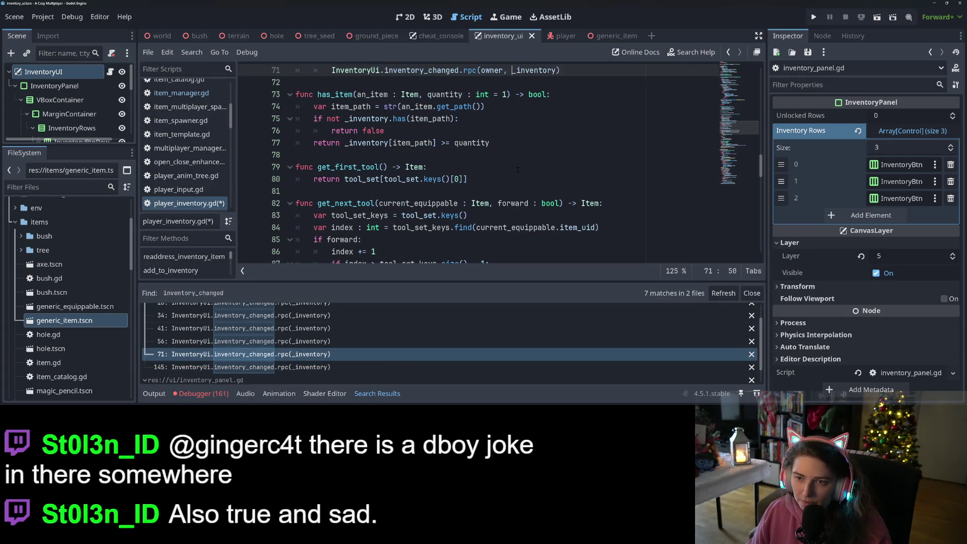
scroll(483, 225, up, 3)
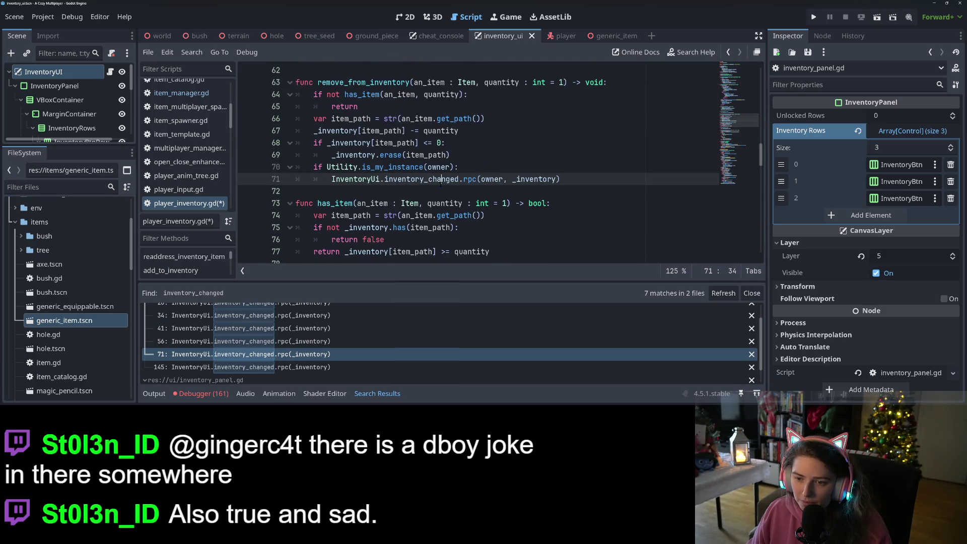
scroll(441, 184, up, 3)
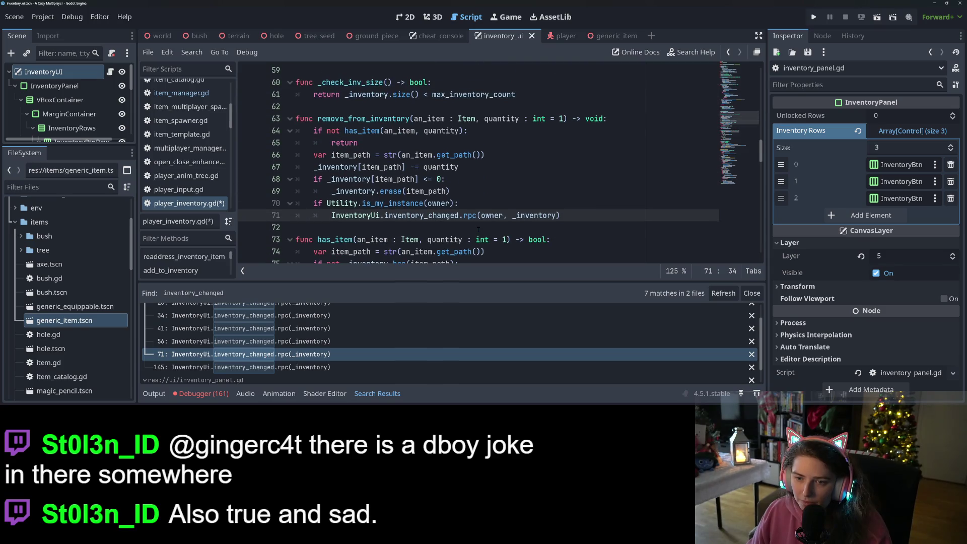
click(330, 342)
click(482, 106)
text(owner,)
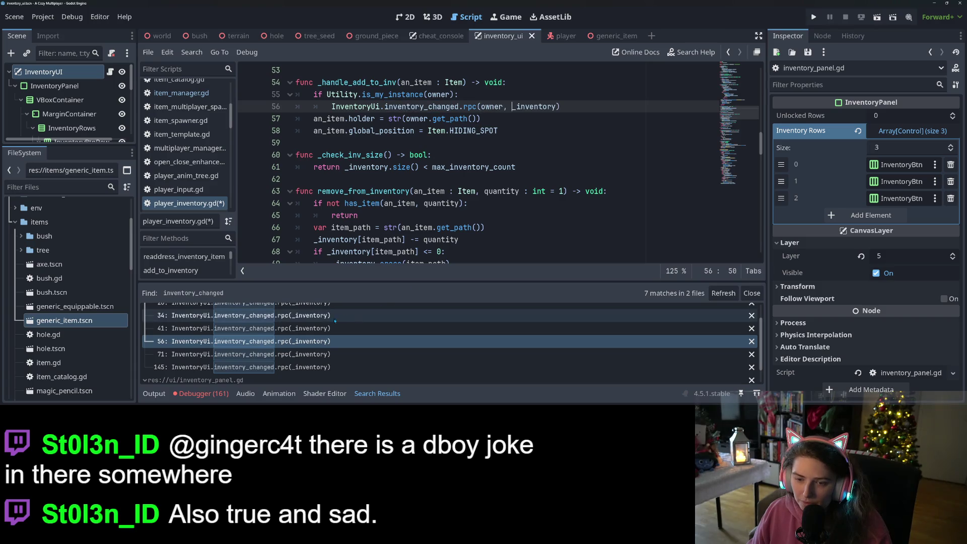
click(319, 328)
click(535, 70)
text(owner,)
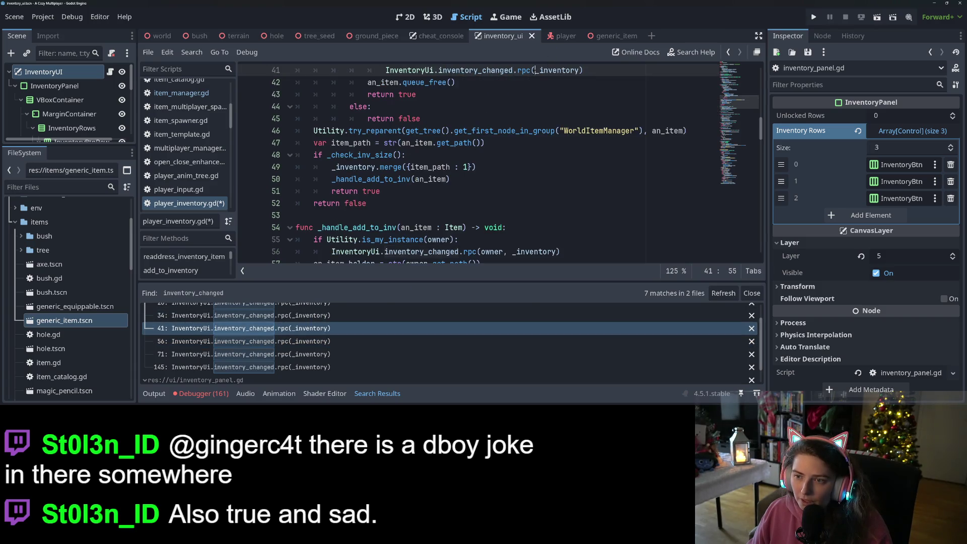
Insert owner into the line 26 rpc call, save player_inventory.gd and run the game
click(319, 316)
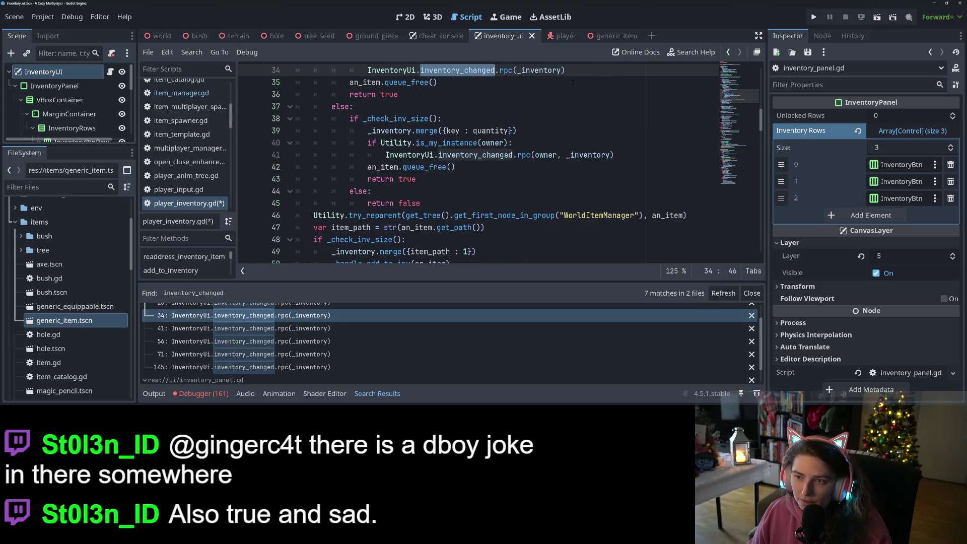
click(518, 70)
click(241, 303)
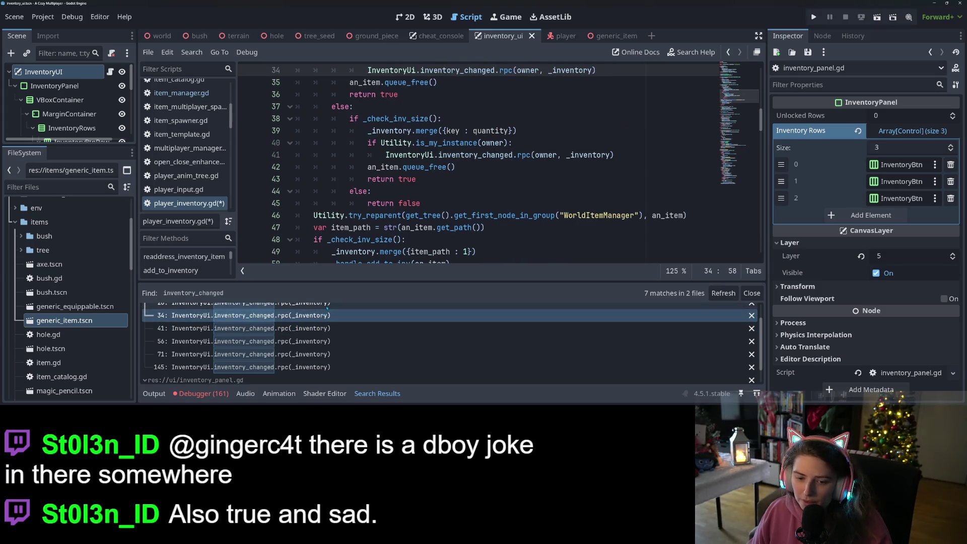
click(500, 143)
text(owner,)
scroll(318, 338, up, 1)
key(ctrl+s)
click(814, 17)
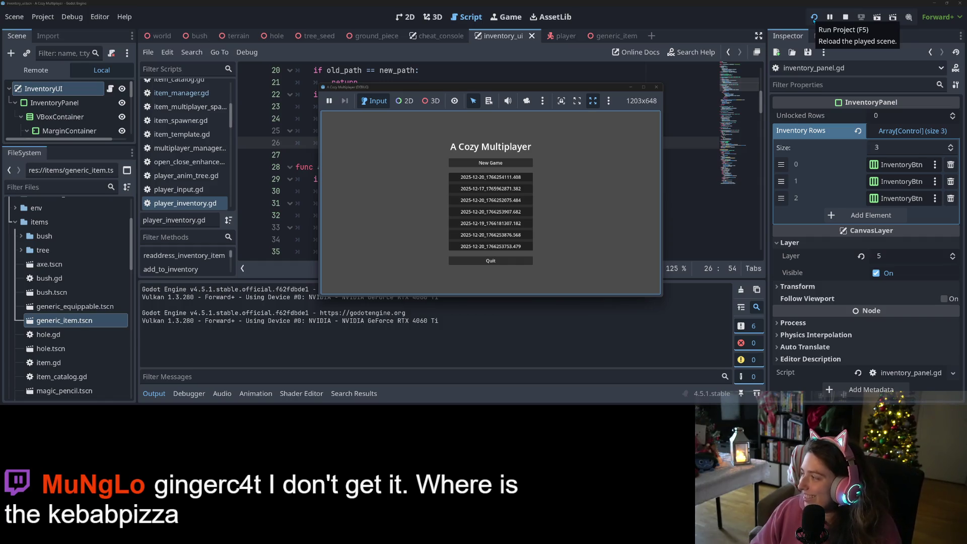
Move the first game window to the top-left of the screen
mouse_move(594, 89)
mouse_down()
mouse_move(471, 85)
mouse_move(342, 53)
mouse_up()
Load a save in the right window, join from the left, and toggle both inventories
drag(550, 99, 629, 73)
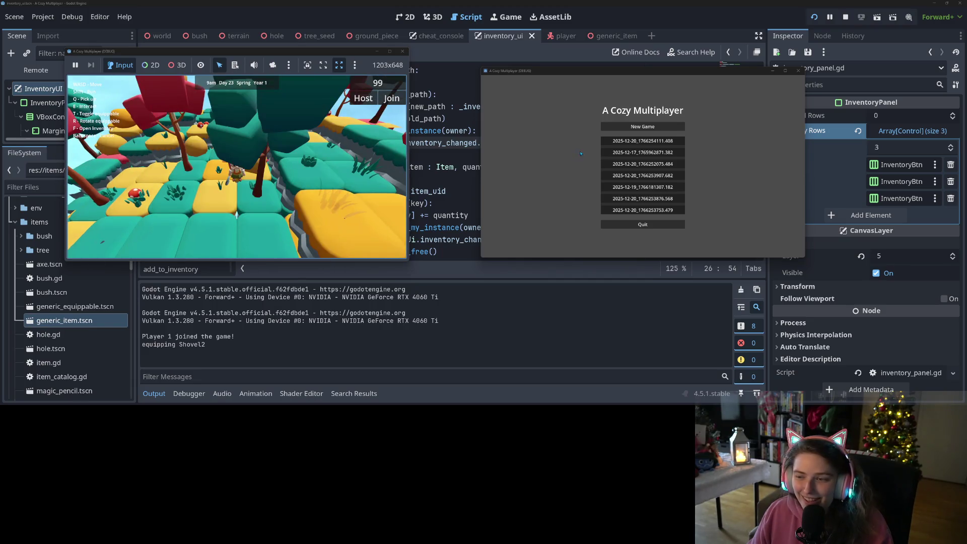
click(665, 168)
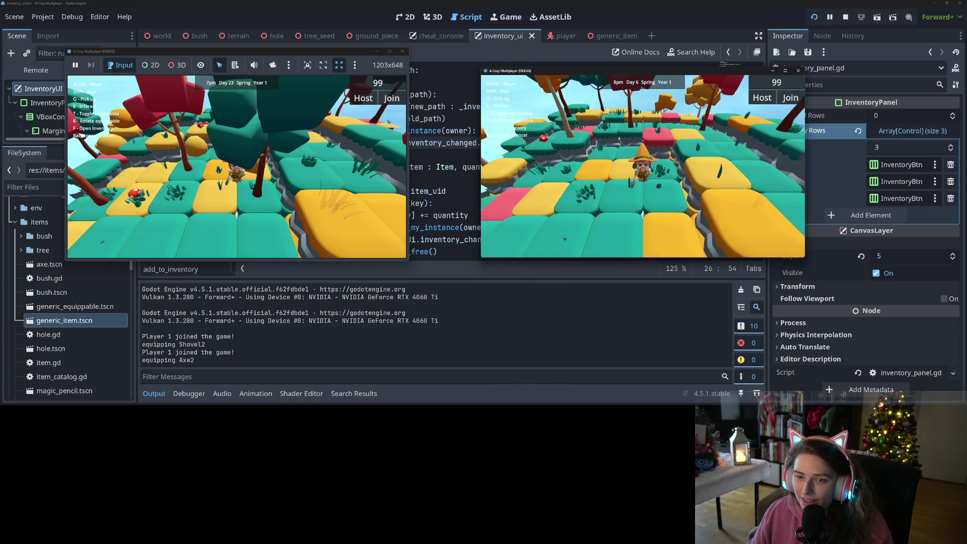
click(391, 98)
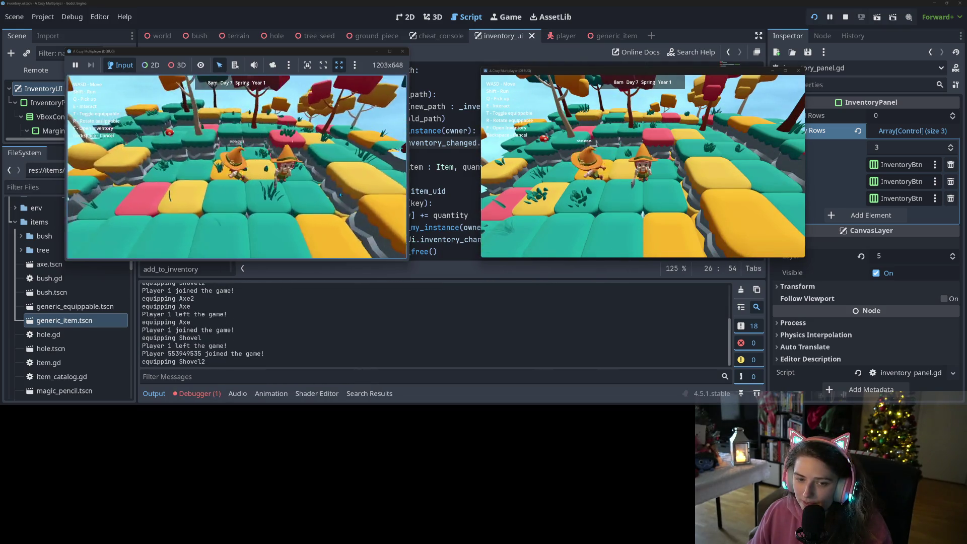
key(f)
key(f)
click(629, 188)
key(f)
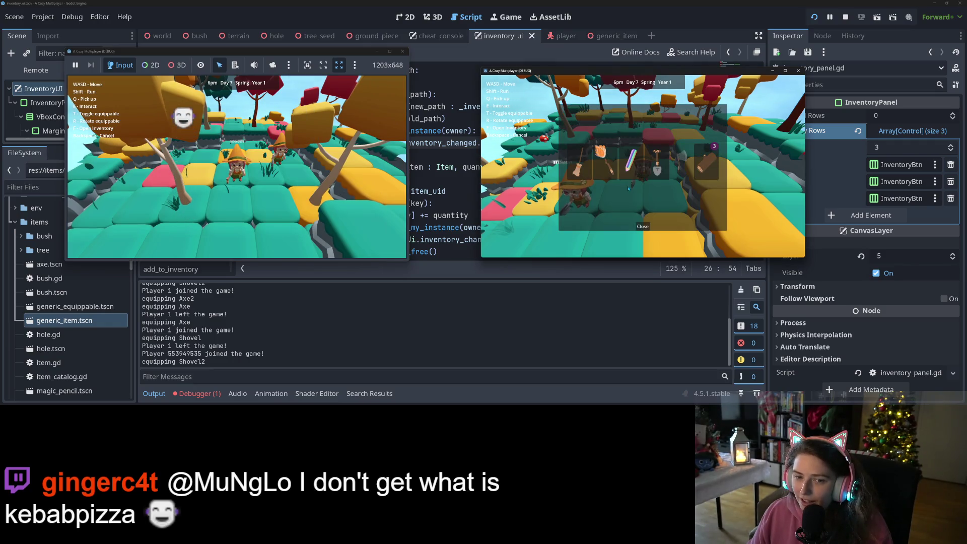
key(f)
Open Debugger > Errors and expand the inventory_changed RPC conversion error
click(204, 394)
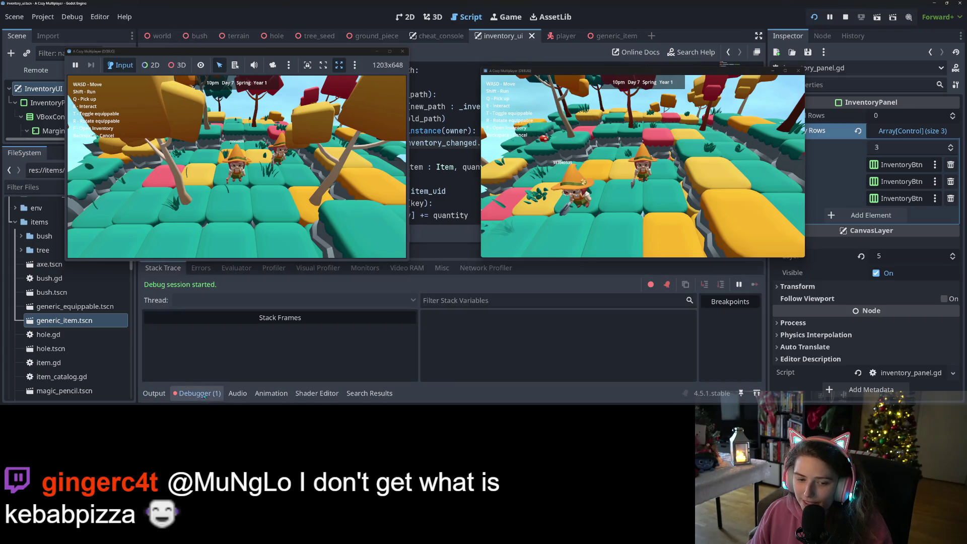
click(202, 270)
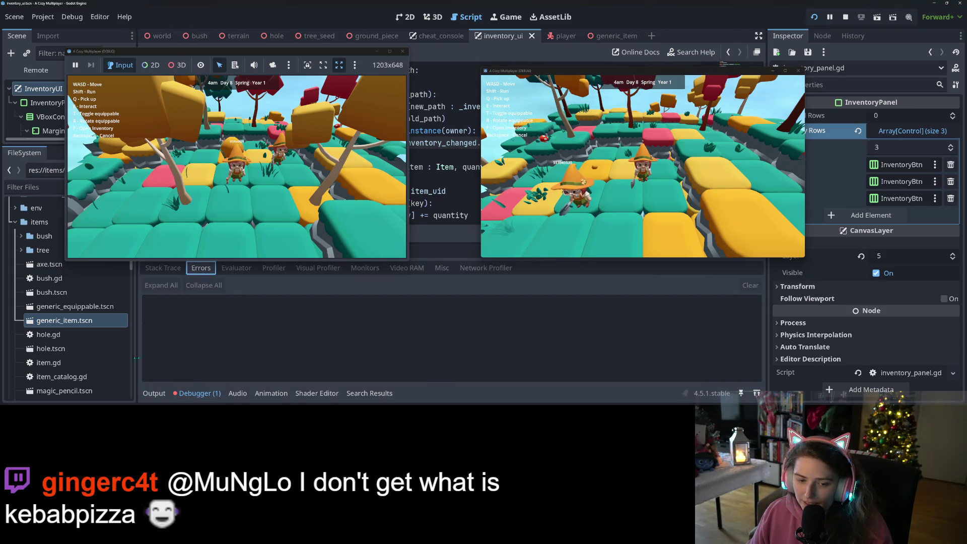
drag(278, 53, 357, 27)
click(157, 251)
click(209, 268)
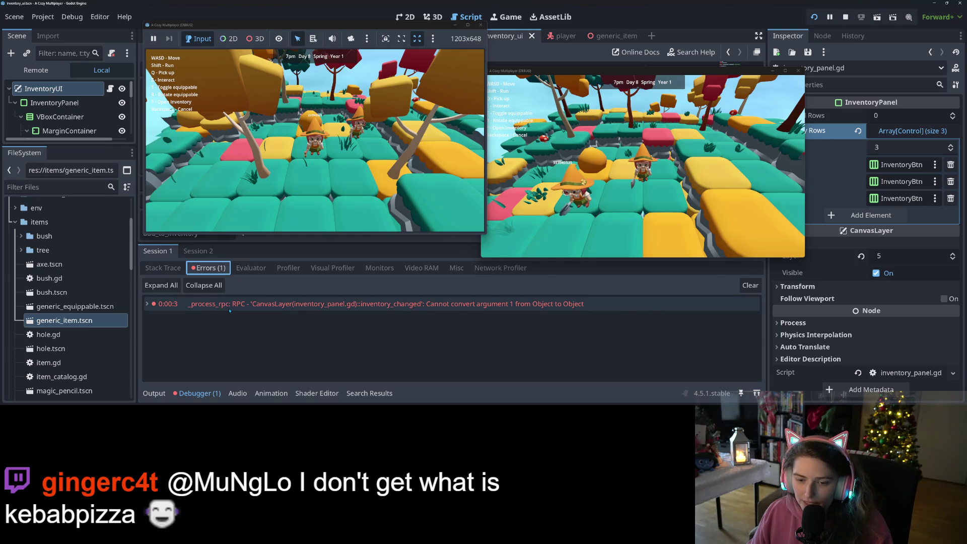
click(454, 306)
double_click(453, 306)
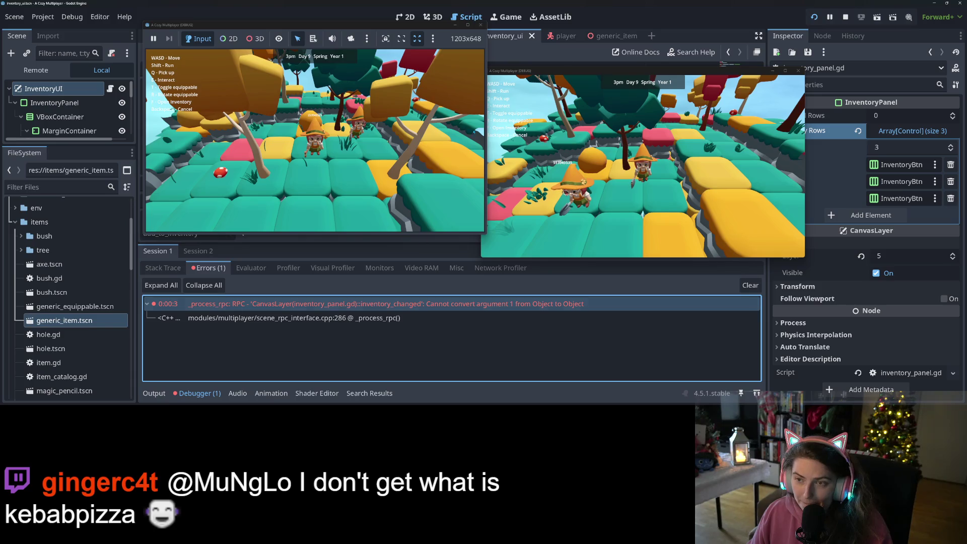
Stop the game instances and open the inventory_panel.gd script
click(846, 17)
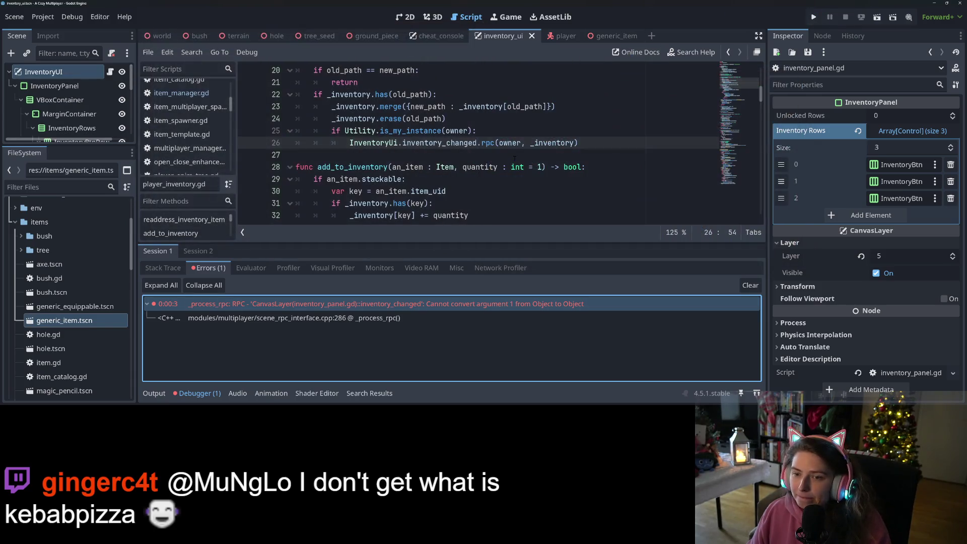
click(406, 170)
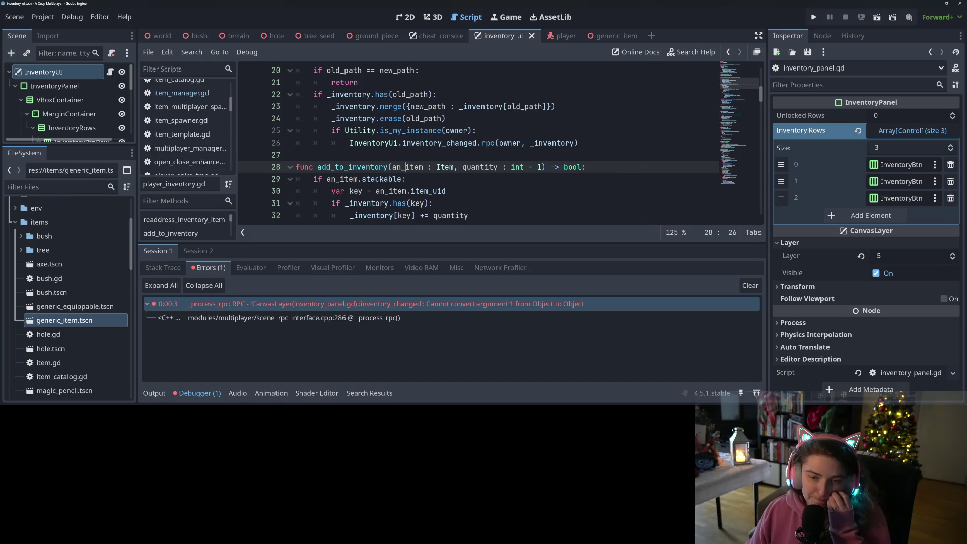
scroll(316, 167, up, 2)
scroll(367, 152, down, 9)
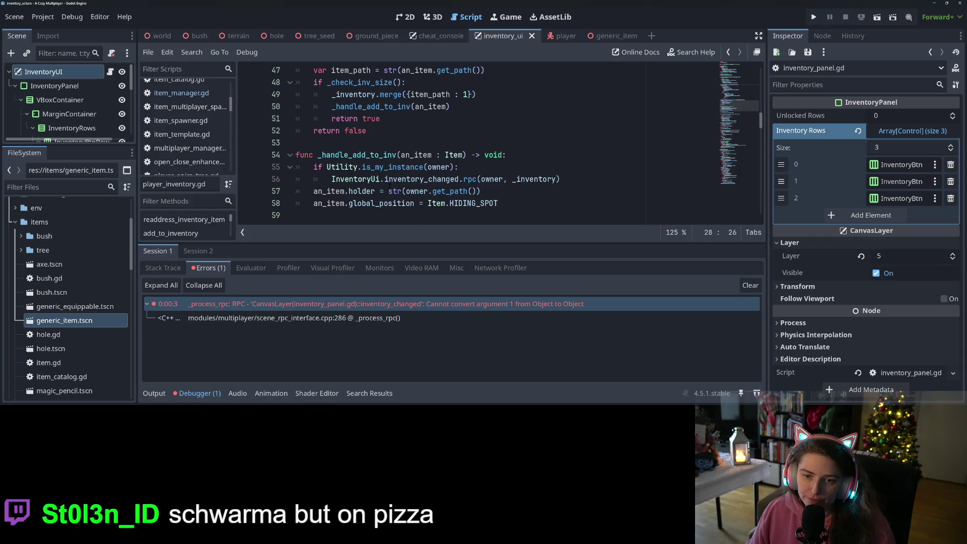
click(201, 93)
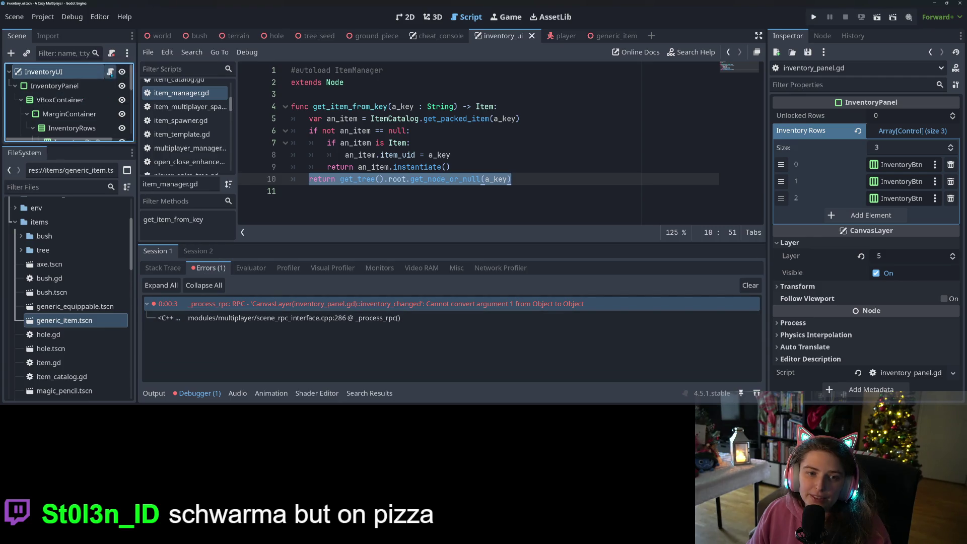
click(110, 72)
Change the parameter to player_name : String, replace player.name with player_name, and save
click(419, 130)
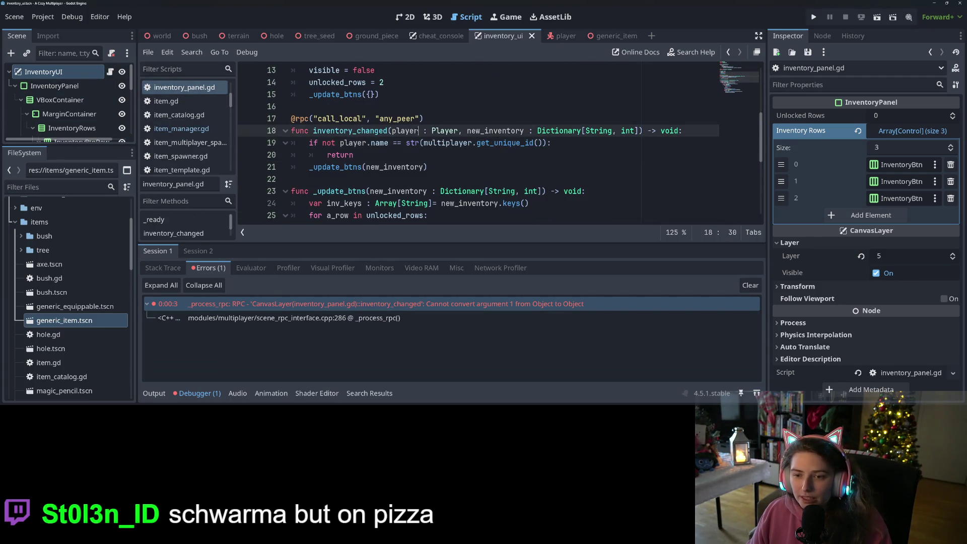
text(_name : )
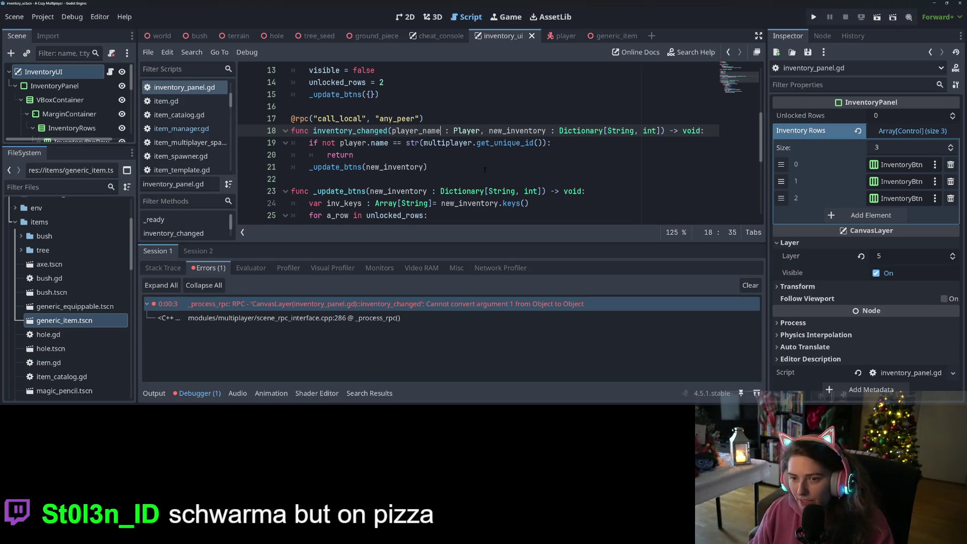
text(String)
click(358, 131)
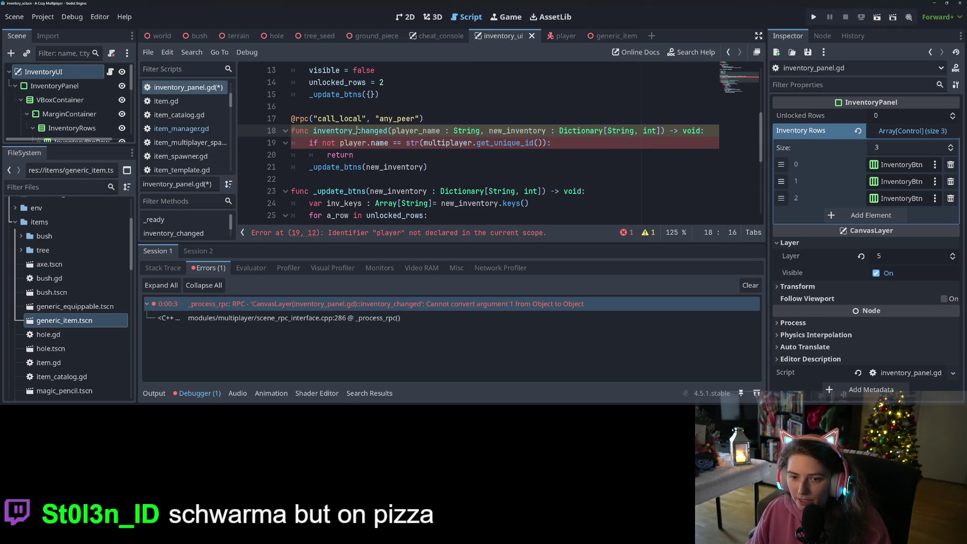
double_click(363, 143)
double_click(412, 131)
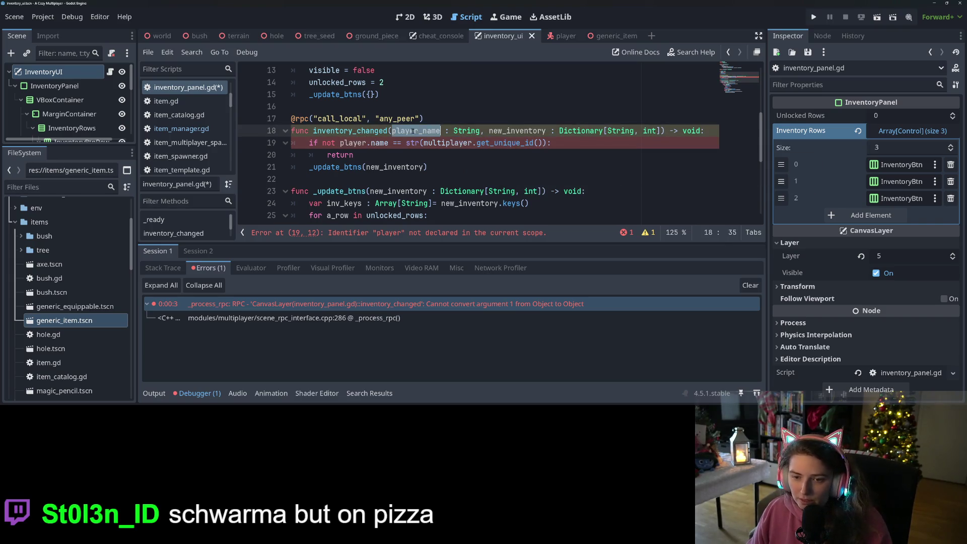
drag(340, 143, 389, 143)
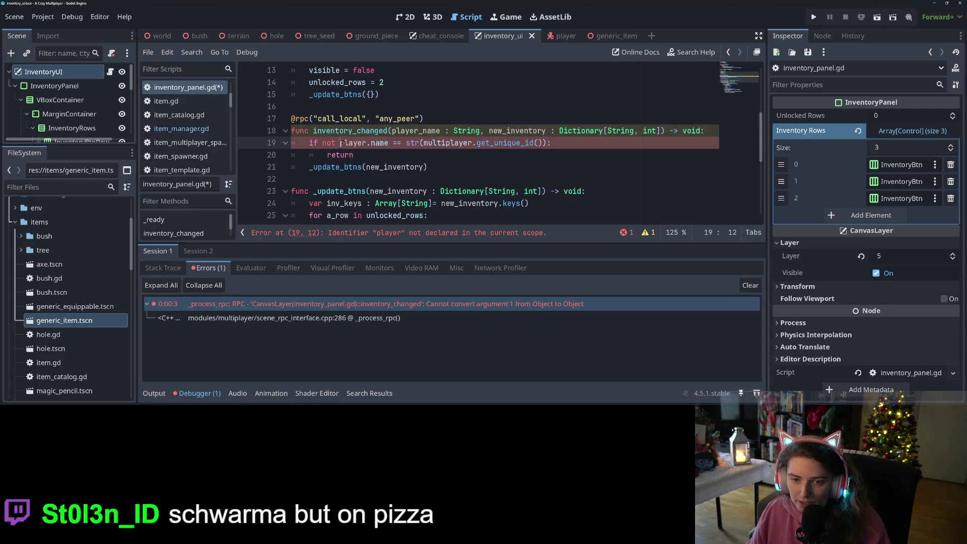
key(ctrl+s)
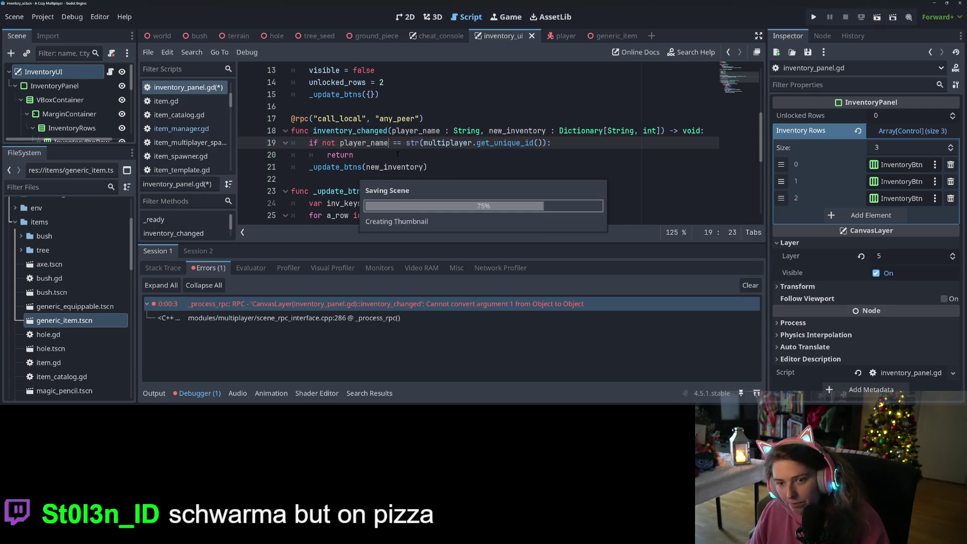
Search the whole project for inventory_changed with Find in Files
double_click(341, 131)
key(ctrl+shift+f)
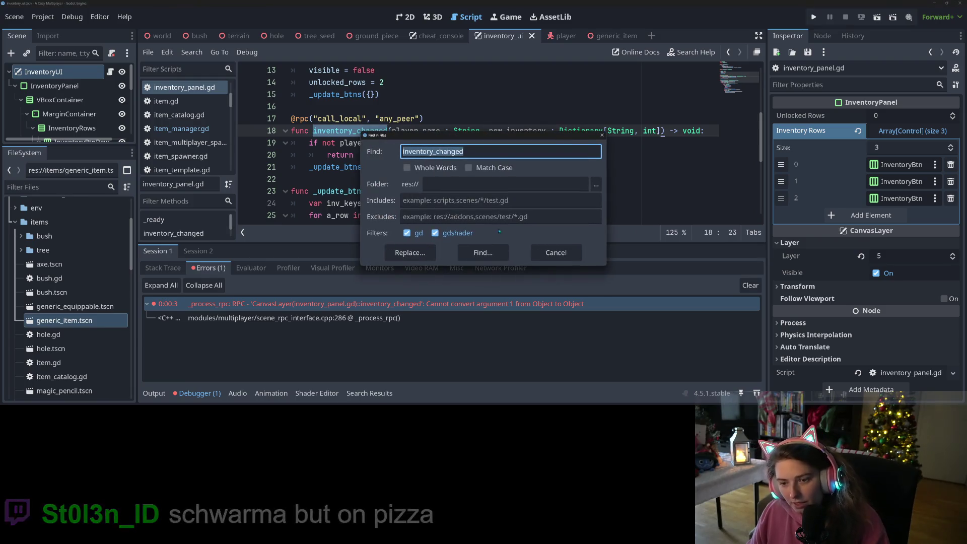
key(Return)
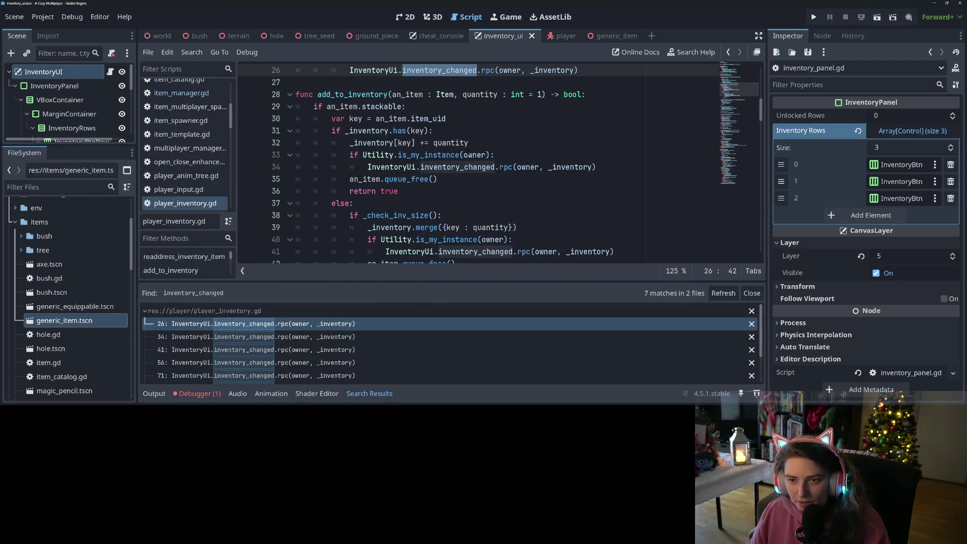
click(521, 70)
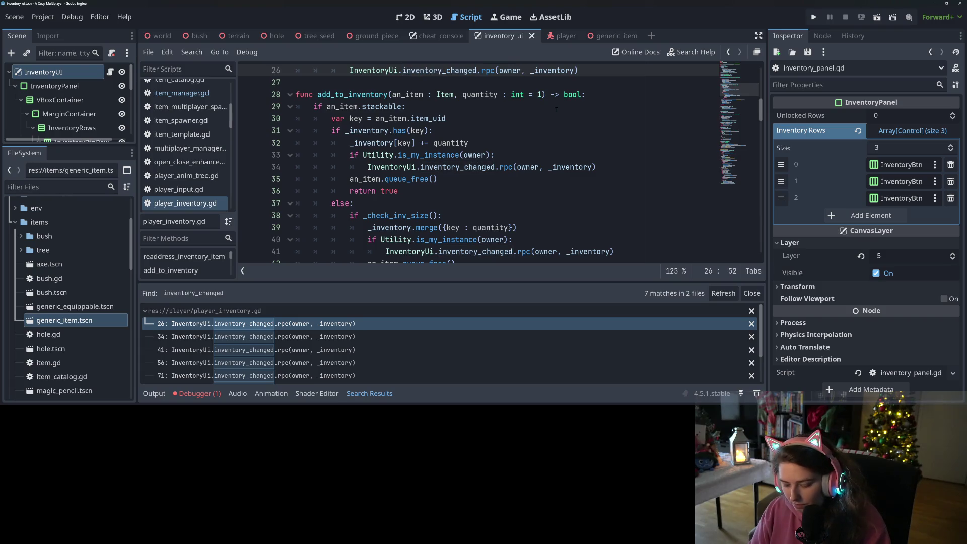
Append .name after owner in the line 26 call and check the lines 34 and 41 calls
text(.name)
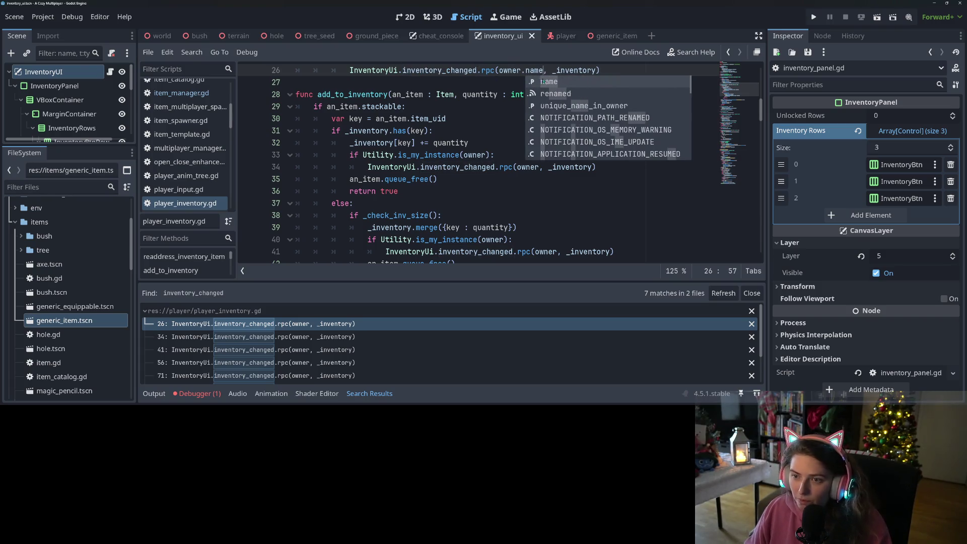
key(Left)
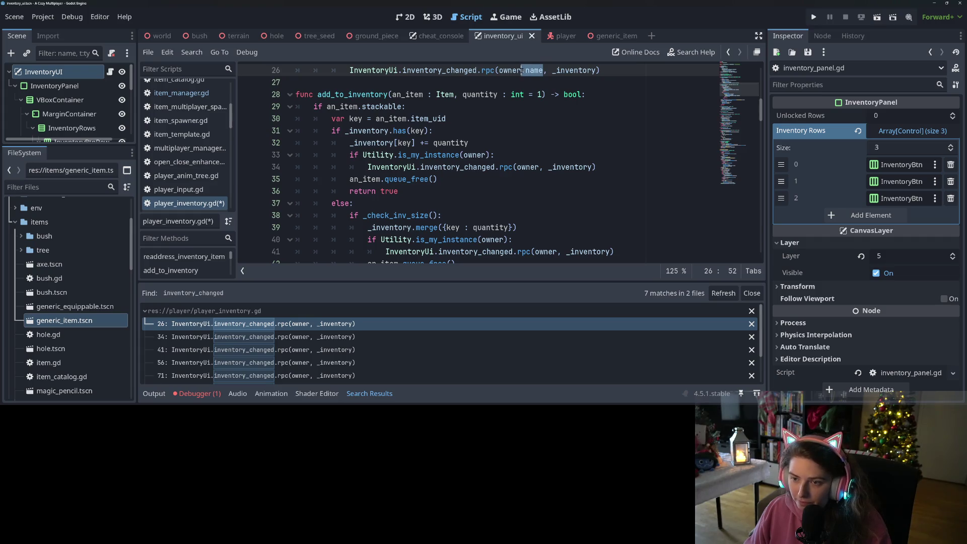
click(539, 166)
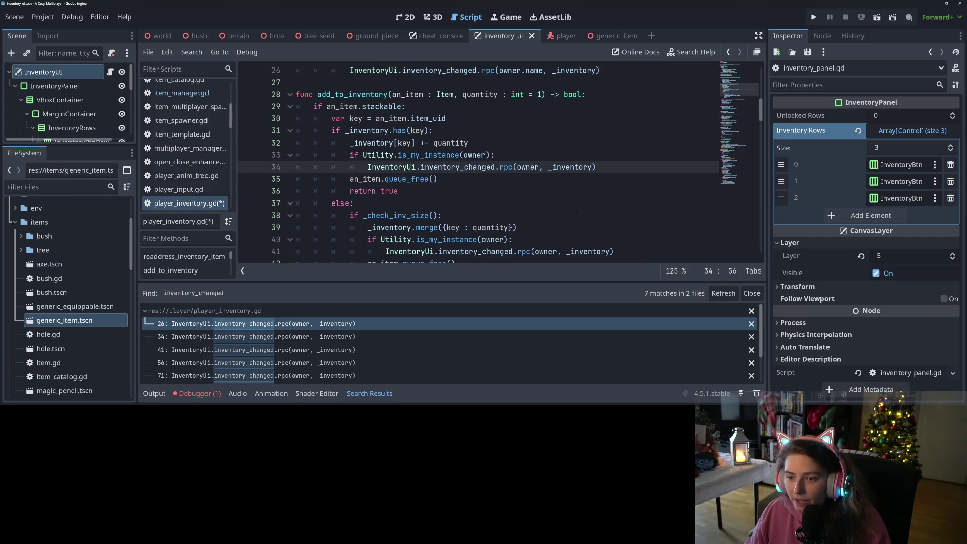
scroll(565, 228, down, 2)
click(558, 179)
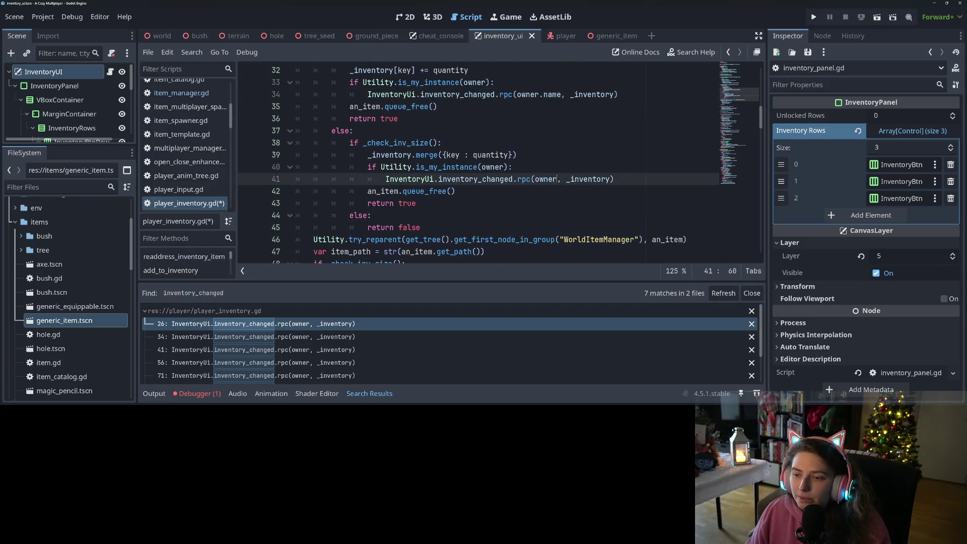
click(332, 325)
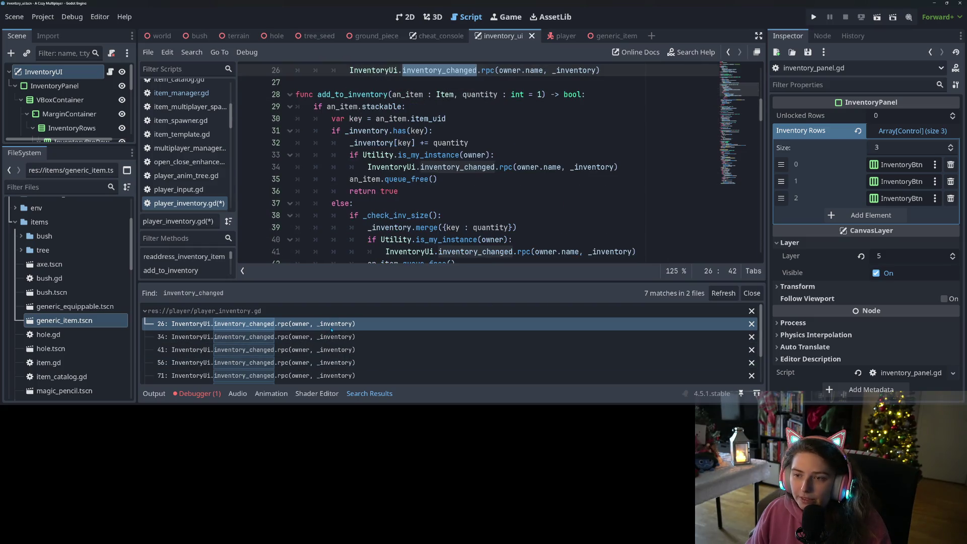
click(330, 337)
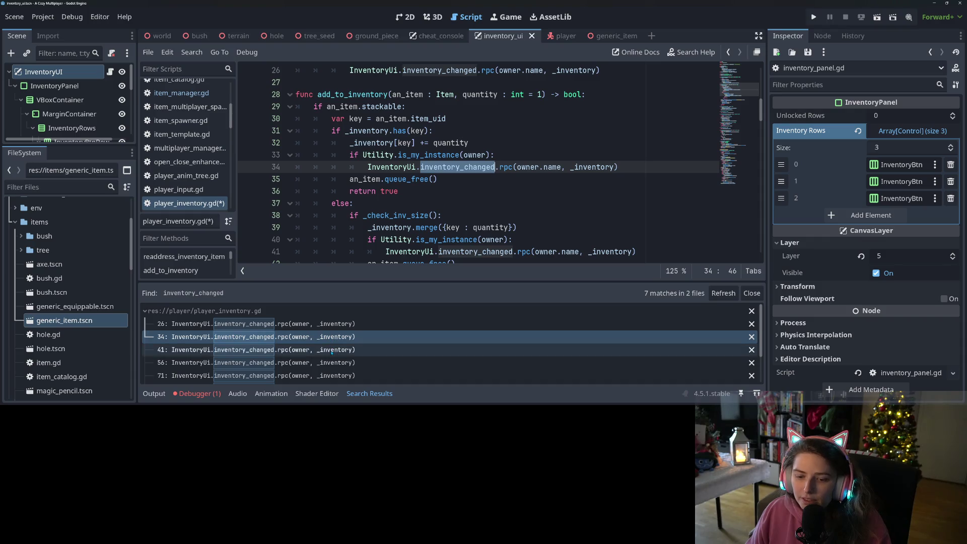
click(333, 350)
click(332, 363)
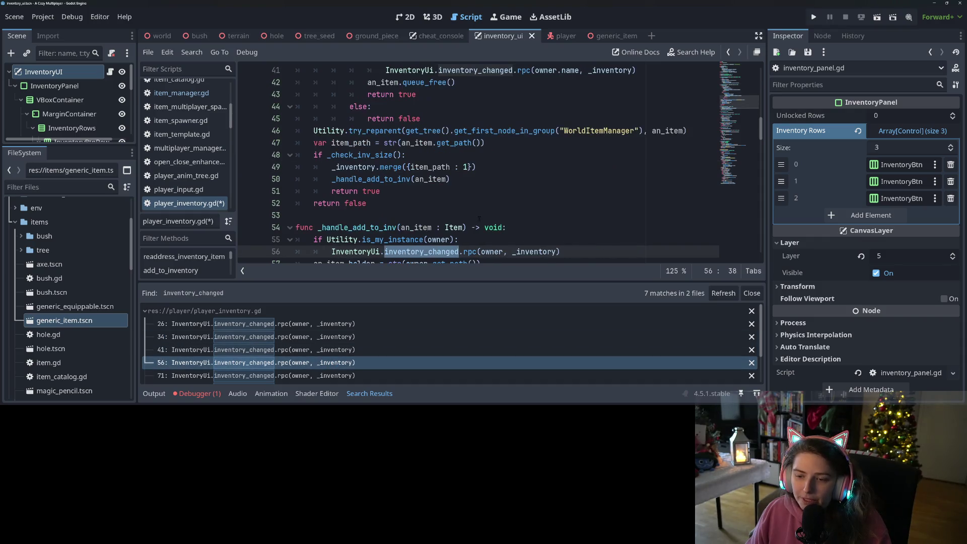
Append .name after owner in the line 56, 71 and 145 calls, then save
click(504, 252)
text(.name)
scroll(479, 161, down, 3)
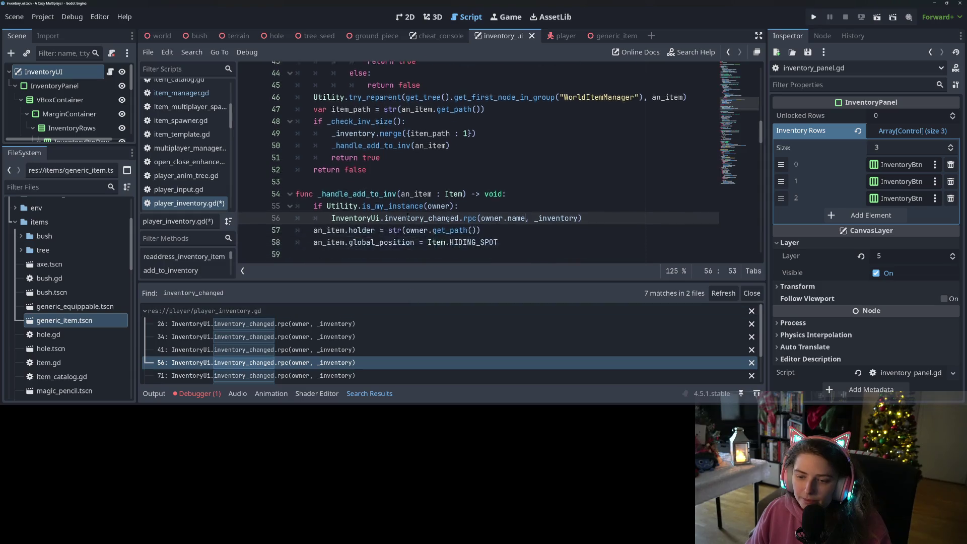
click(345, 376)
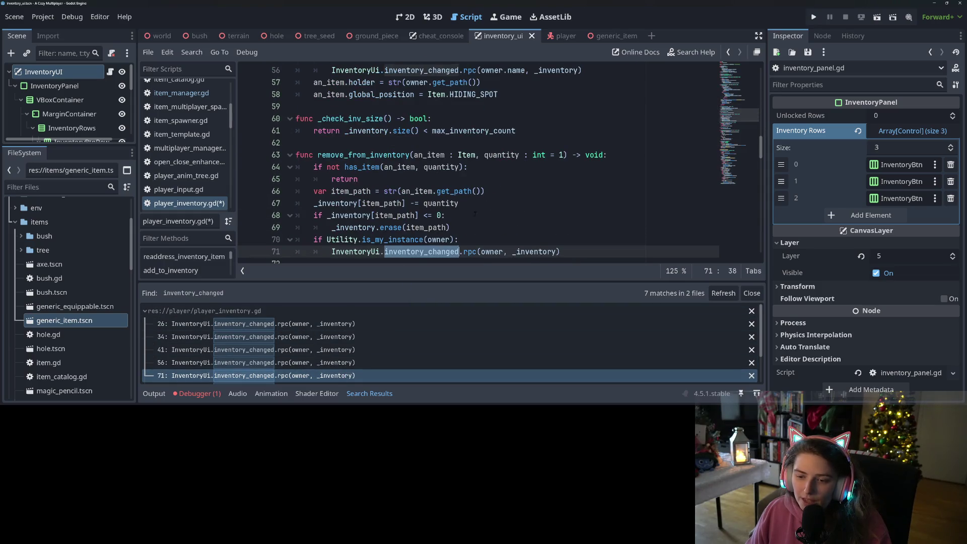
scroll(373, 370, down, 1)
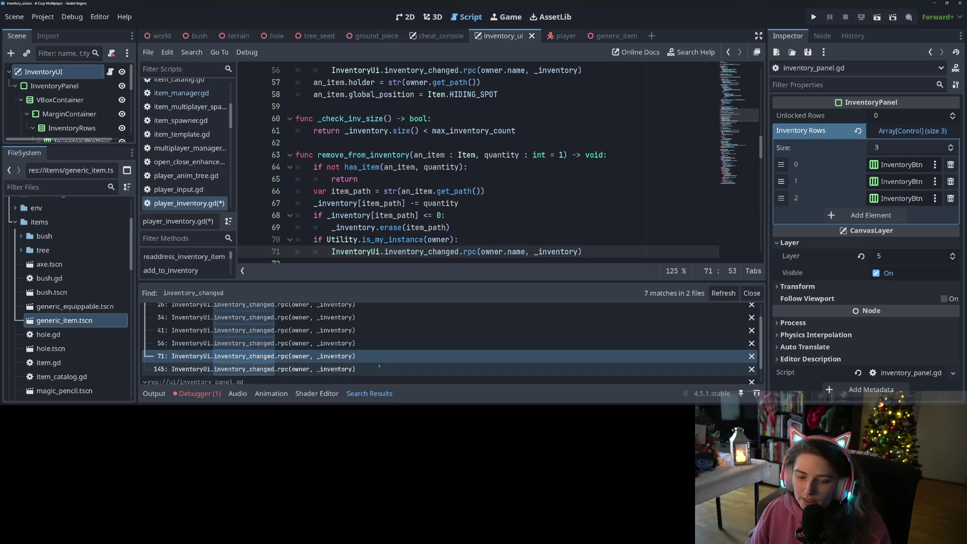
click(373, 368)
click(484, 252)
text(.name)
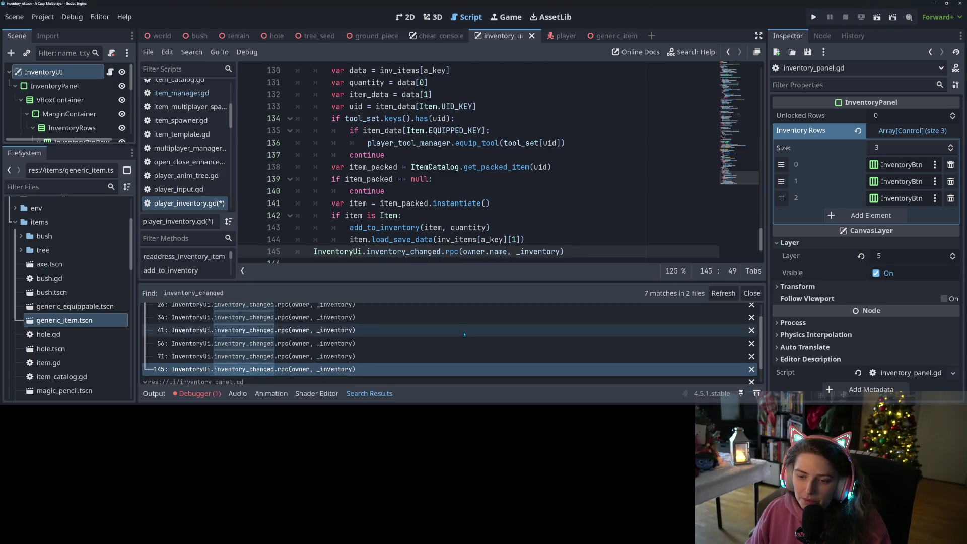
scroll(486, 343, down, 1)
key(ctrl+s)
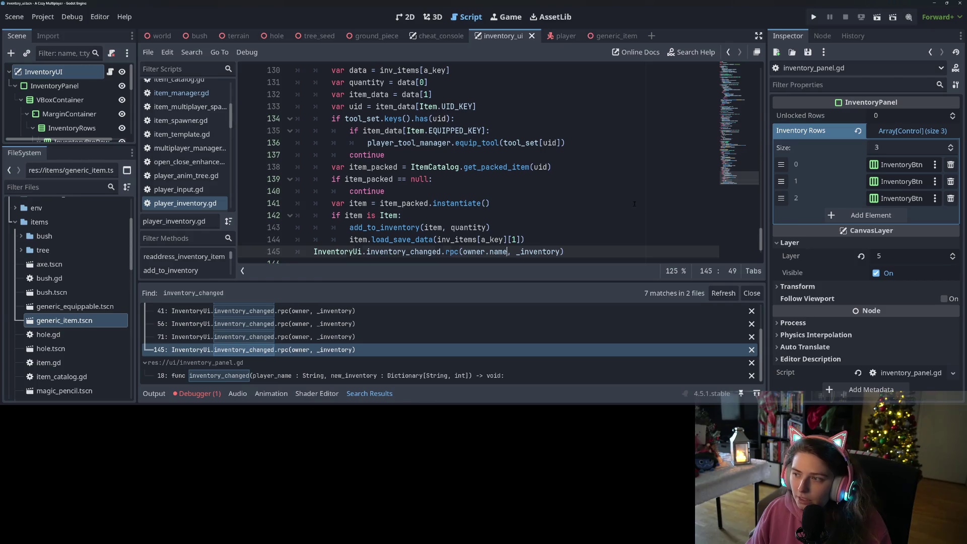
click(645, 202)
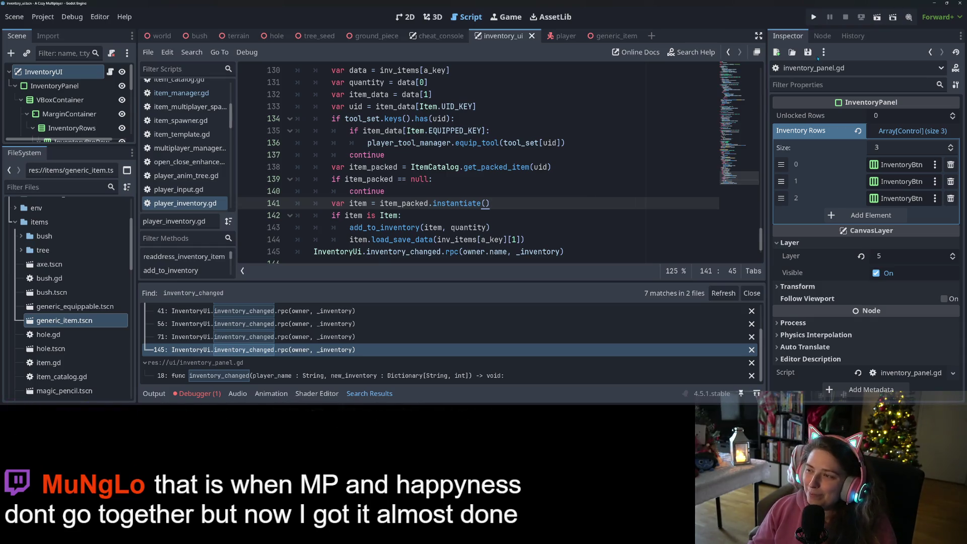
Launch the project in two debug instances
click(814, 17)
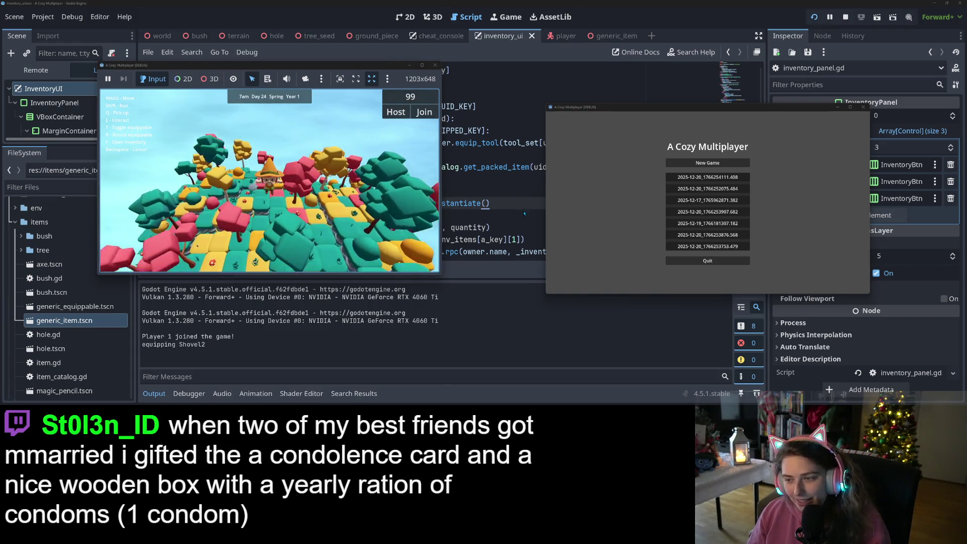
Load the second instance into the world, then equip the shovel from the first player's inventory
click(708, 188)
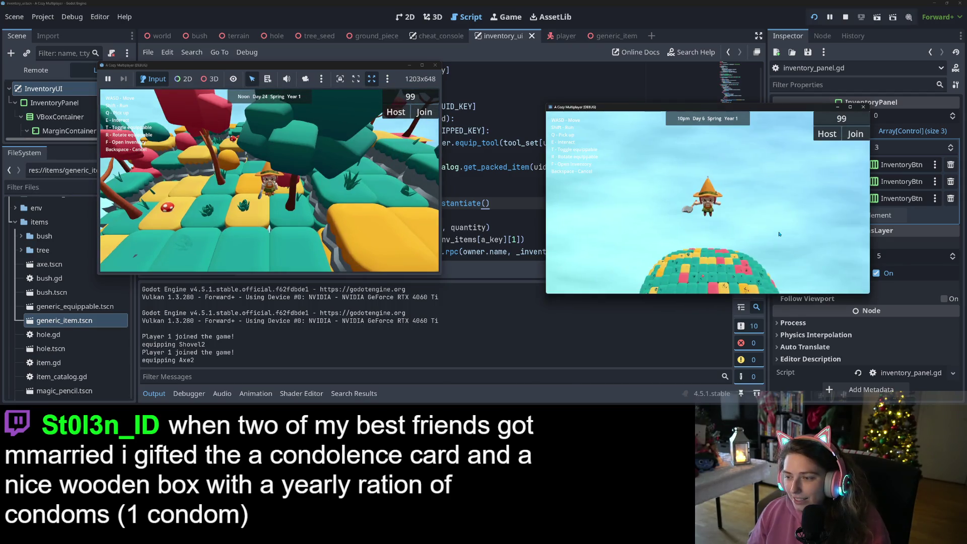
click(375, 191)
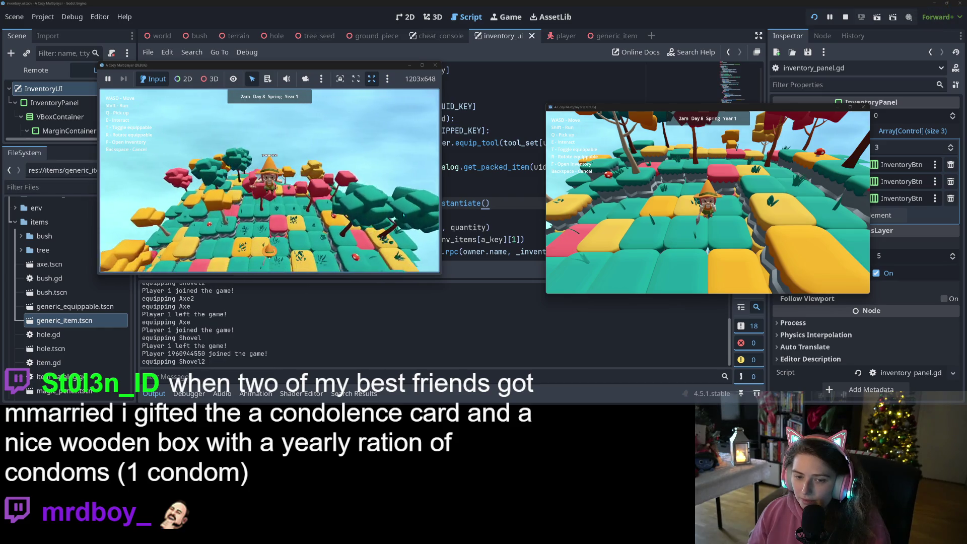
key(f)
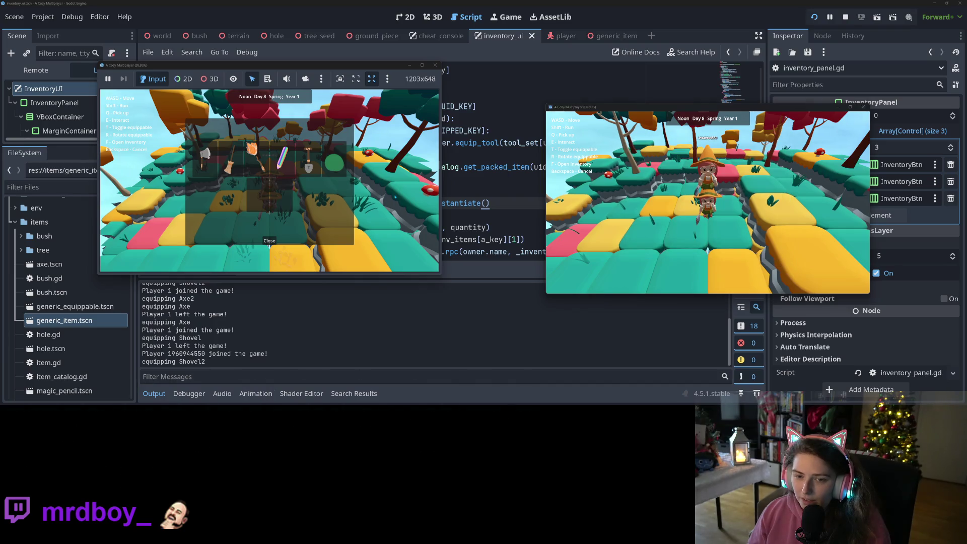
key(s)
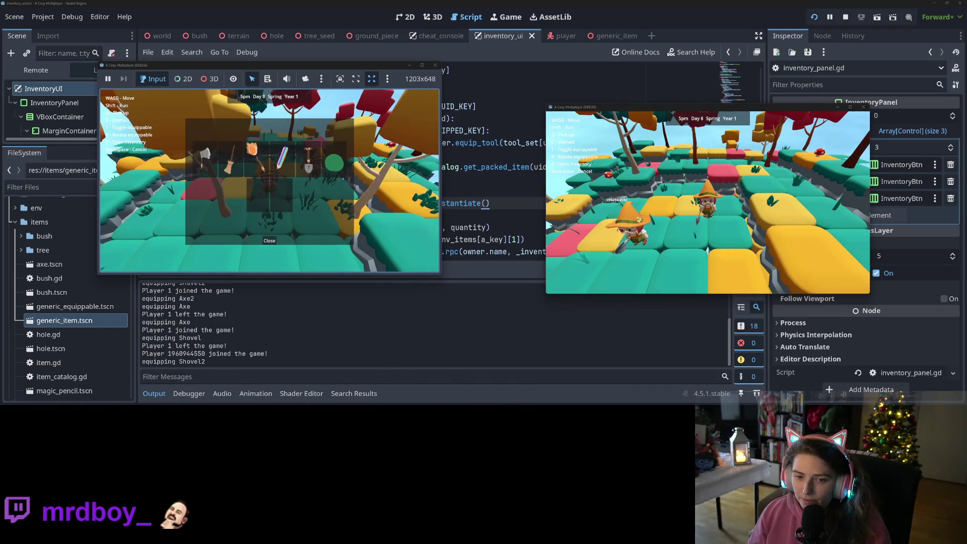
click(308, 161)
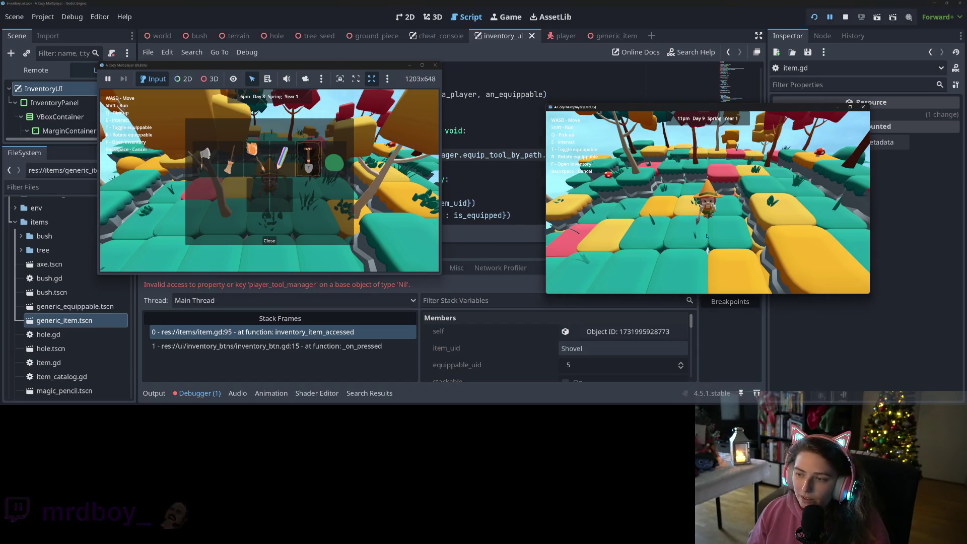
Equip the magic pencil from the second player's inventory, then stop both game instances
key(f)
click(698, 207)
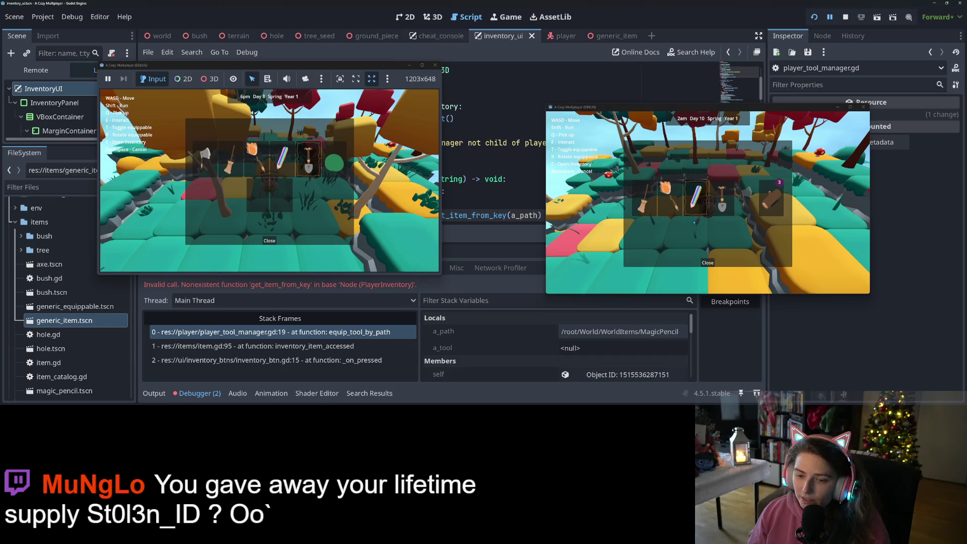
click(846, 17)
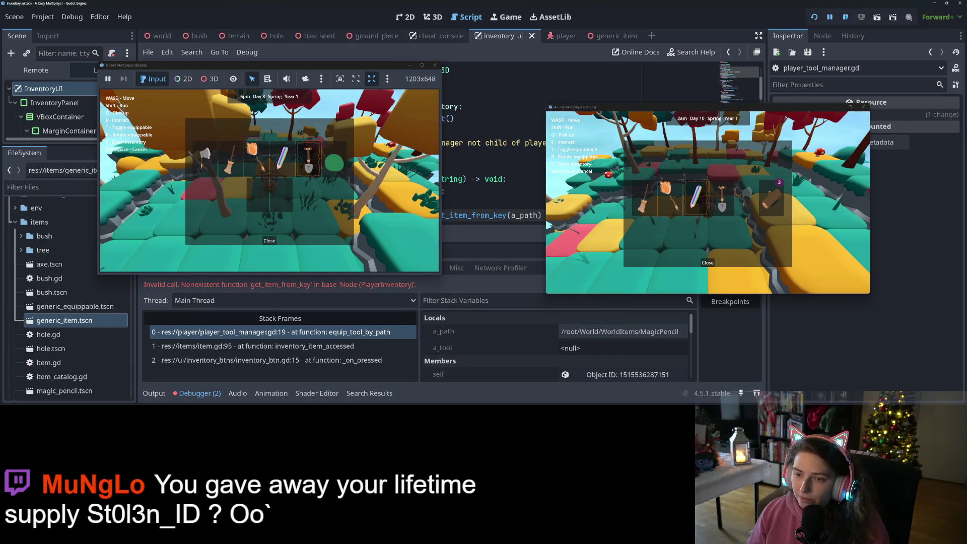
click(513, 203)
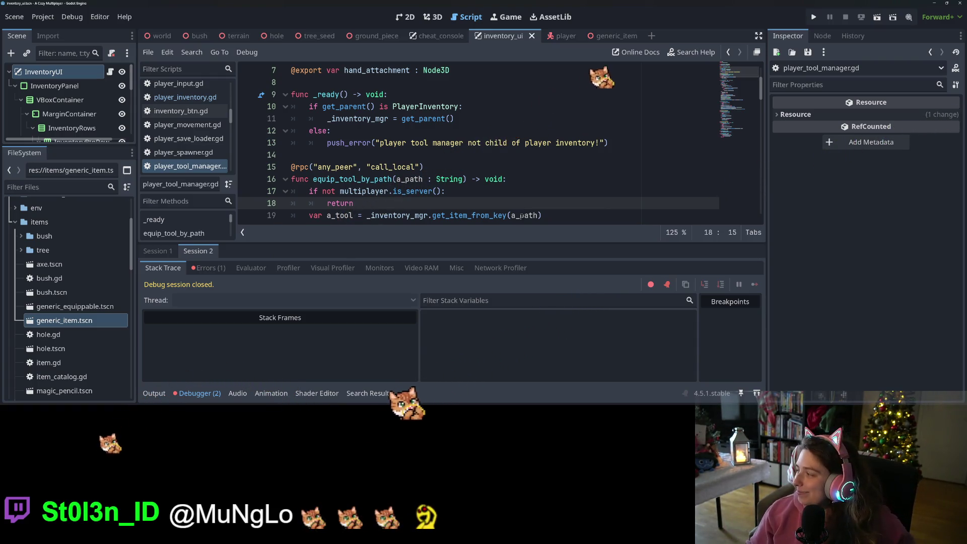
Open Debugger > Errors and jump to the failing line 19 in equip_tool_by_path
mouse_move(521, 216)
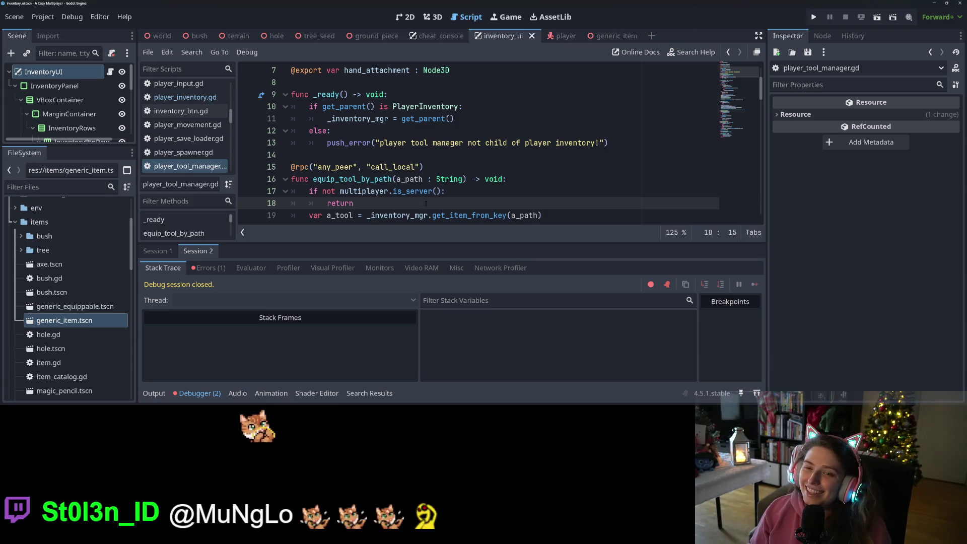
click(216, 268)
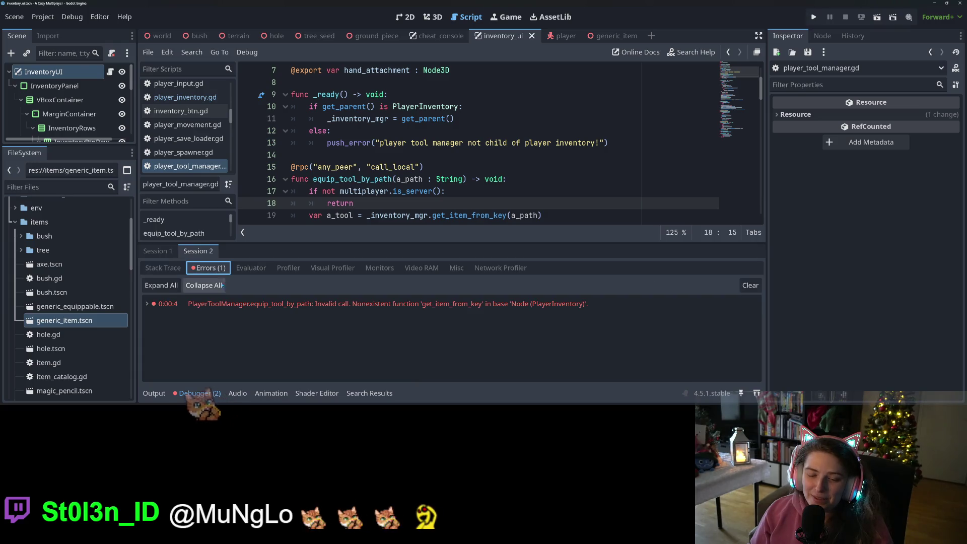
mouse_move(273, 306)
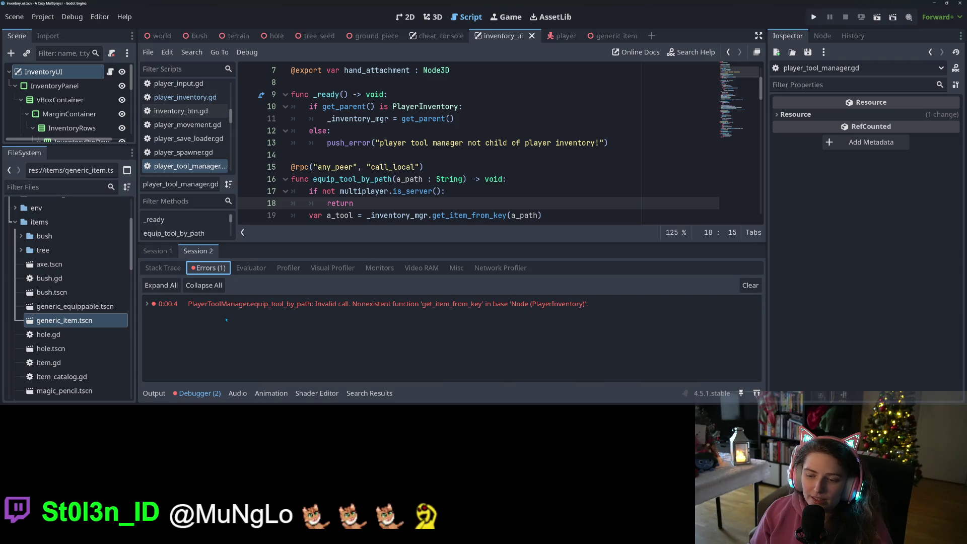
mouse_move(556, 311)
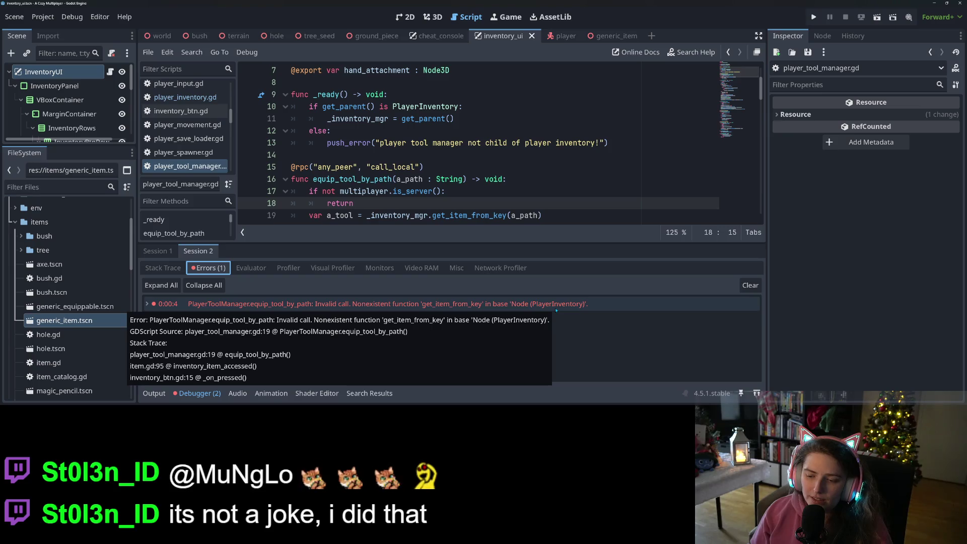
click(557, 309)
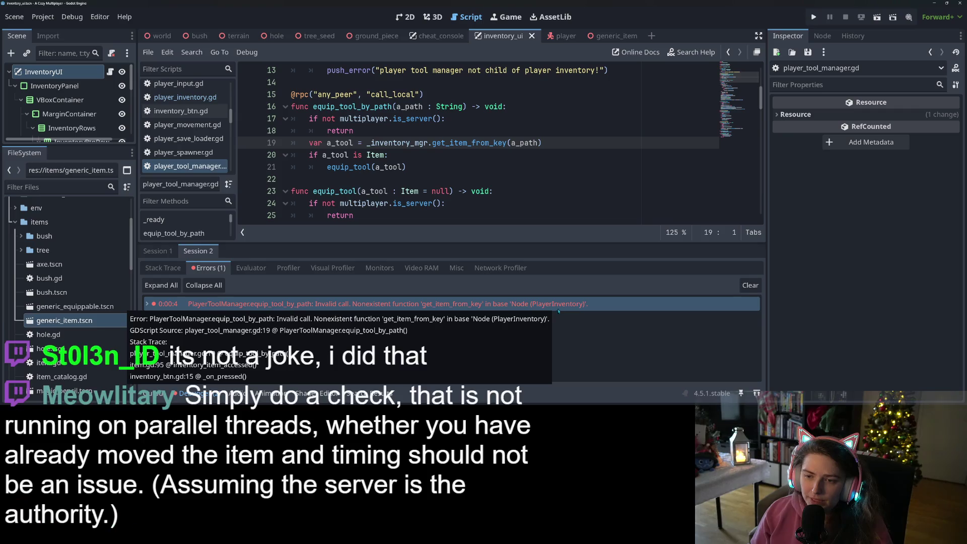
Replace _inventory_mgr with ItemManager in the get_item_from_key call and save
double_click(433, 143)
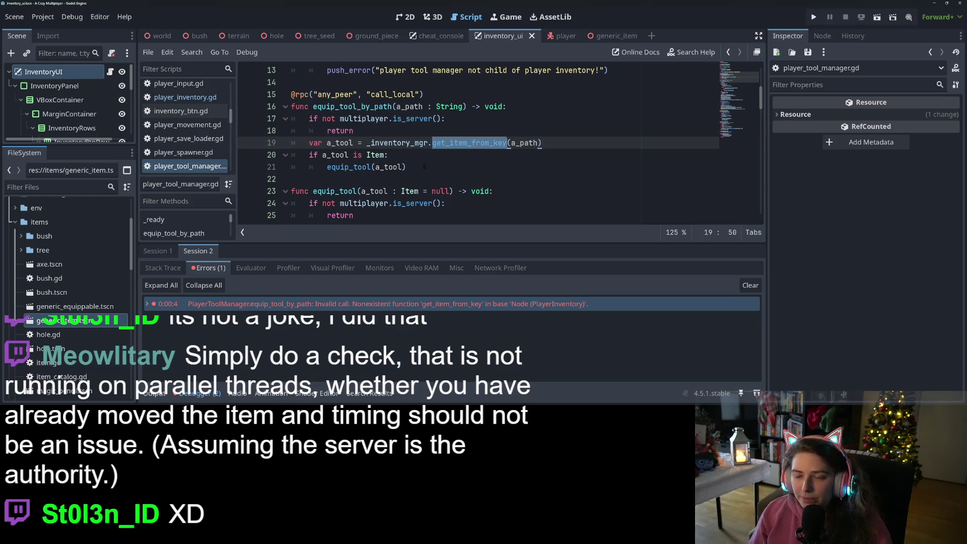
double_click(394, 143)
text(I)
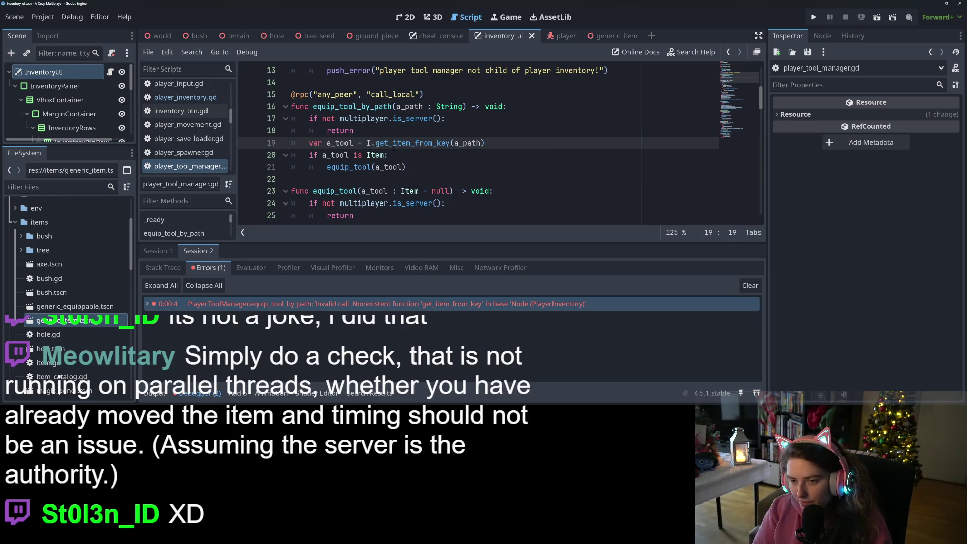
text(tem)
key(Down)
key(Down)
key(Down)
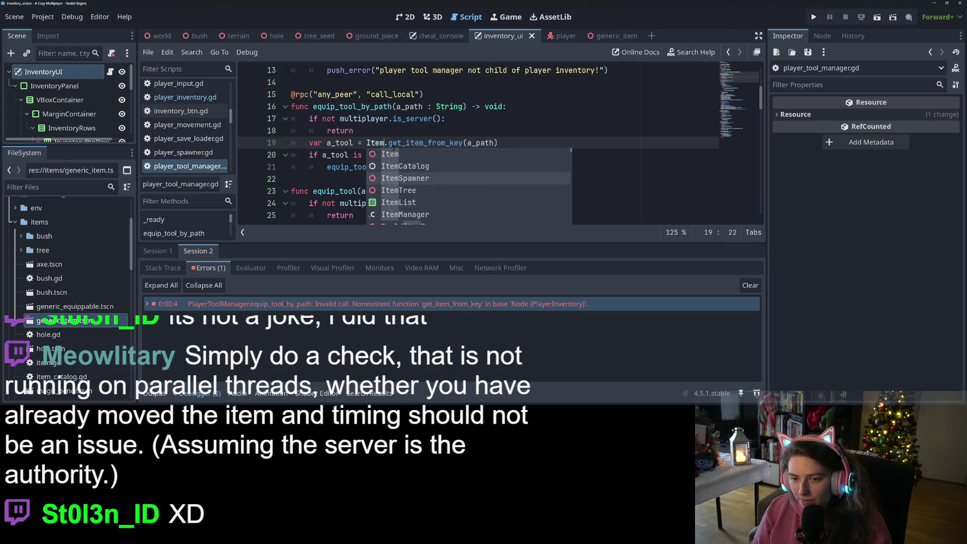
key(Return)
key(ctrl+s)
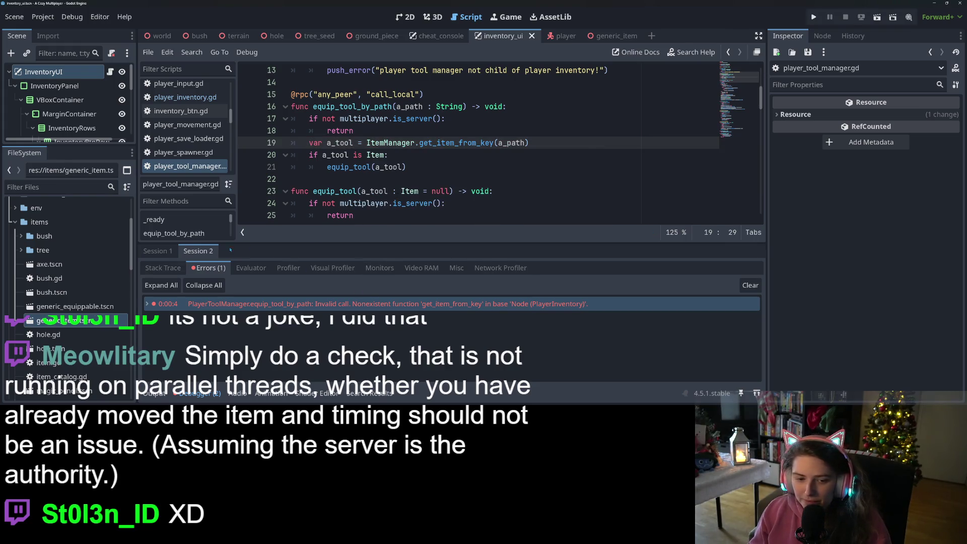
Open Session 1's error list and jump to the Nil error's source line
click(158, 250)
click(223, 269)
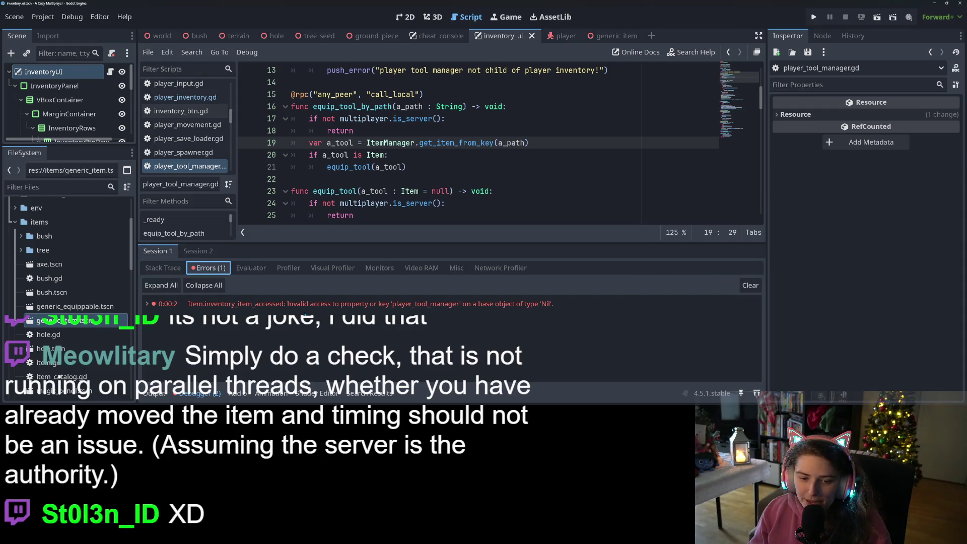
double_click(319, 305)
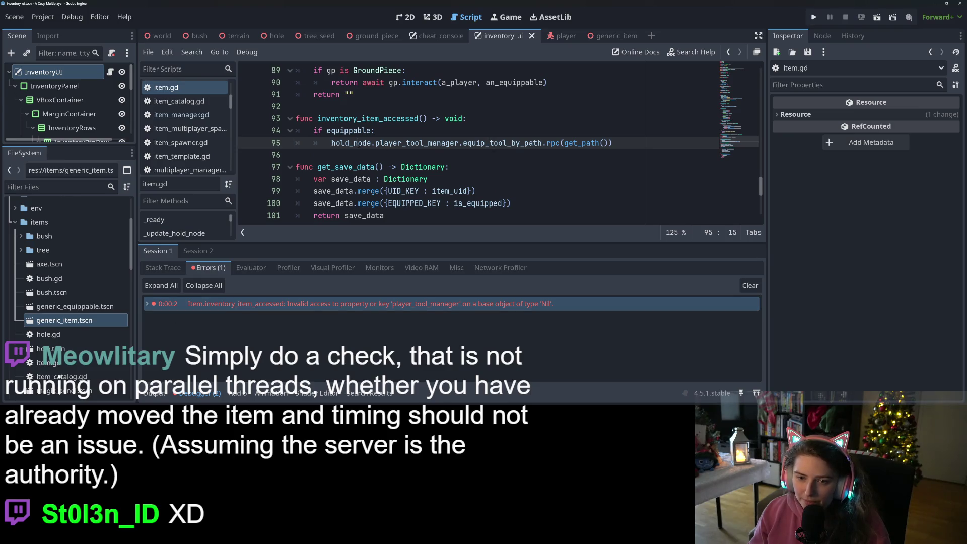
Open the player scene, enlarge the scene tree, and start adding a SlowDataSync sync property
double_click(355, 143)
scroll(417, 185, up, 10)
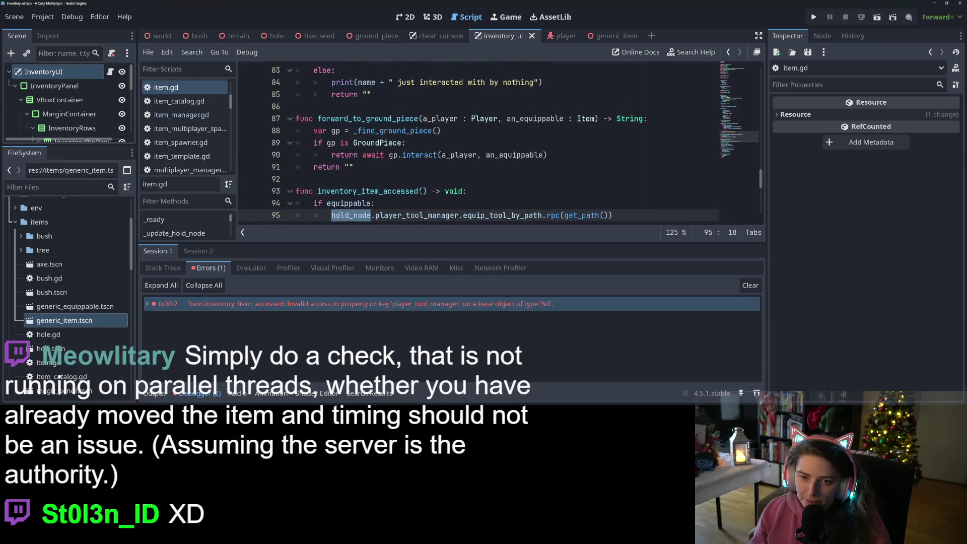
scroll(420, 193, up, 5)
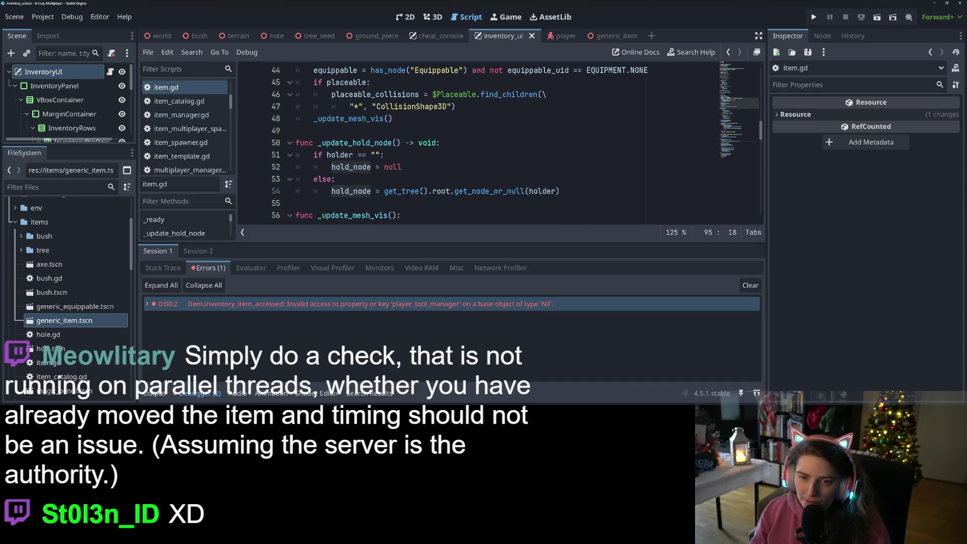
scroll(420, 193, up, 5)
scroll(420, 192, down, 7)
click(559, 36)
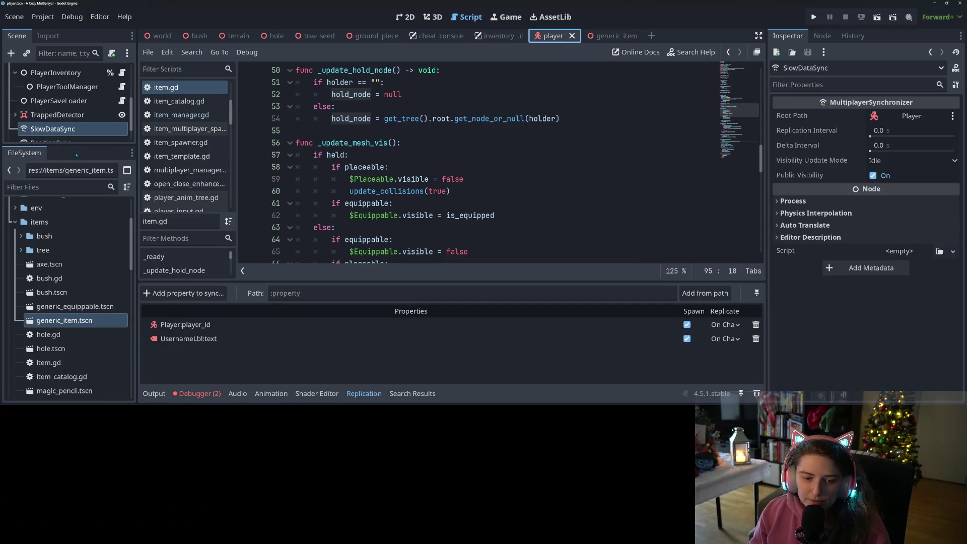
drag(84, 146, 84, 258)
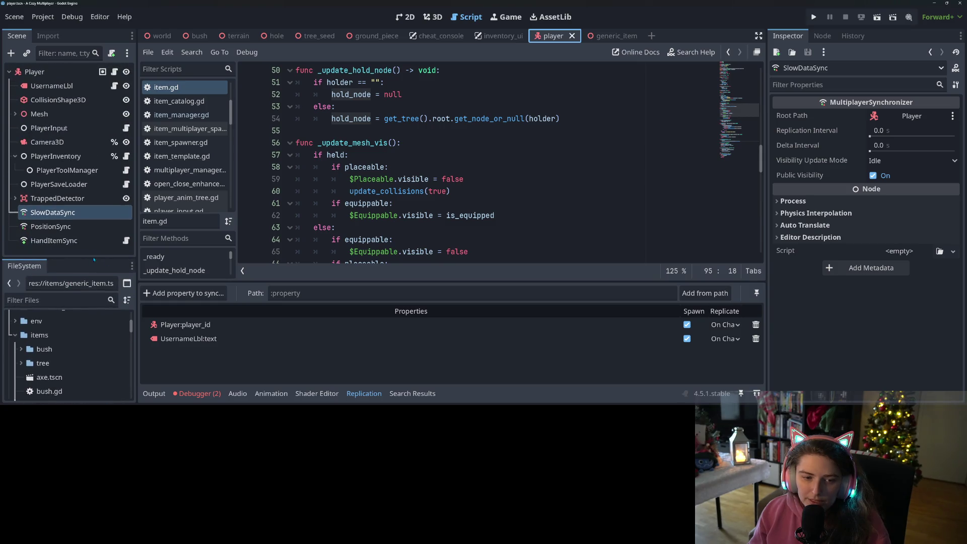
click(191, 294)
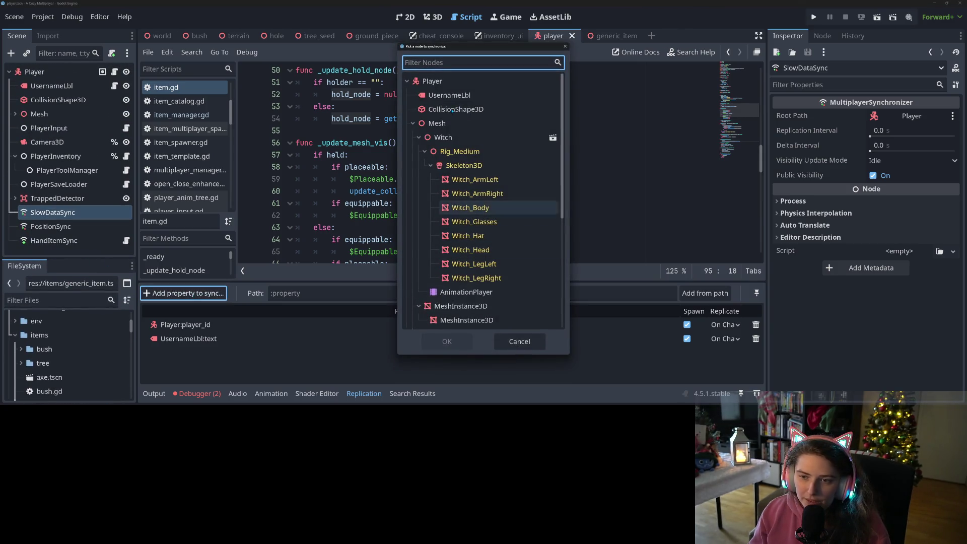
Dismiss the Player property picker without adding any property to sync
click(447, 342)
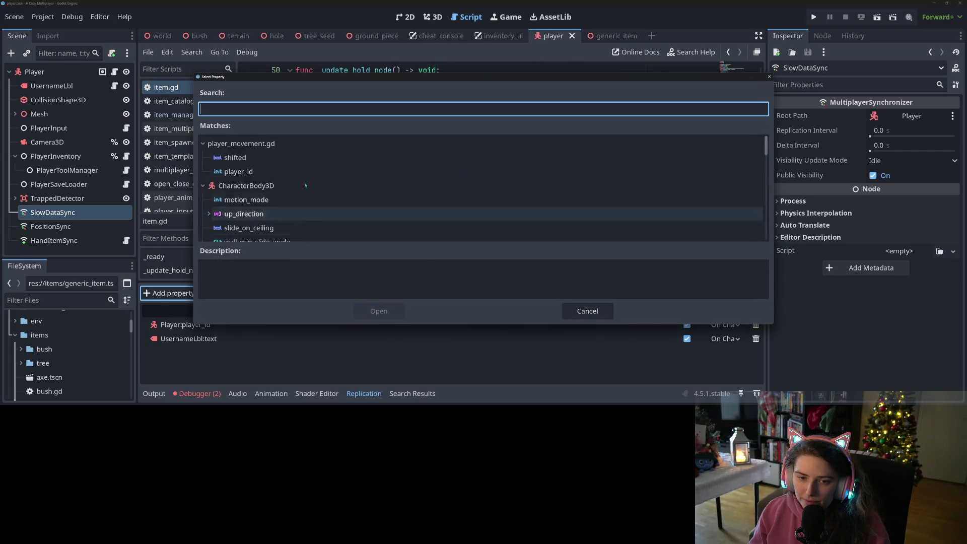
scroll(270, 210, down, 5)
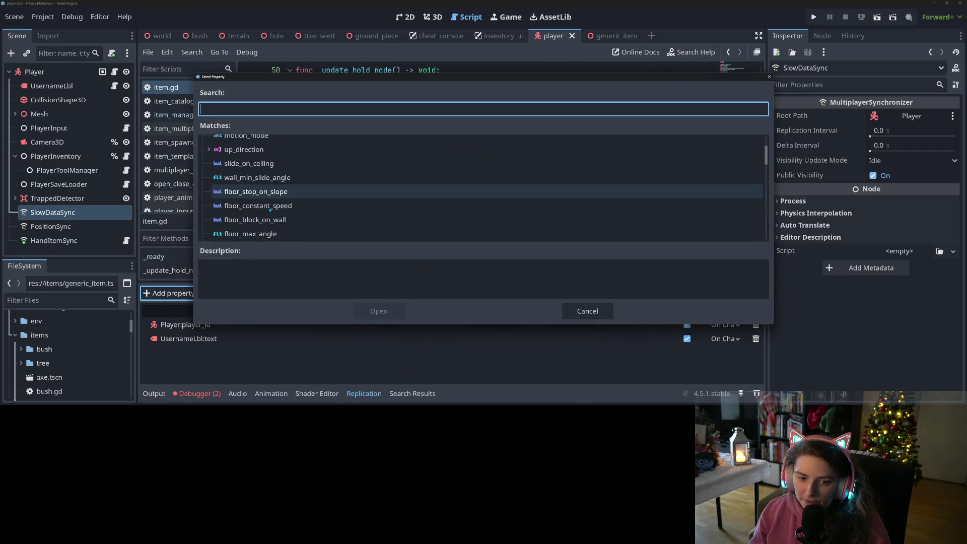
scroll(270, 211, up, 3)
scroll(271, 211, up, 2)
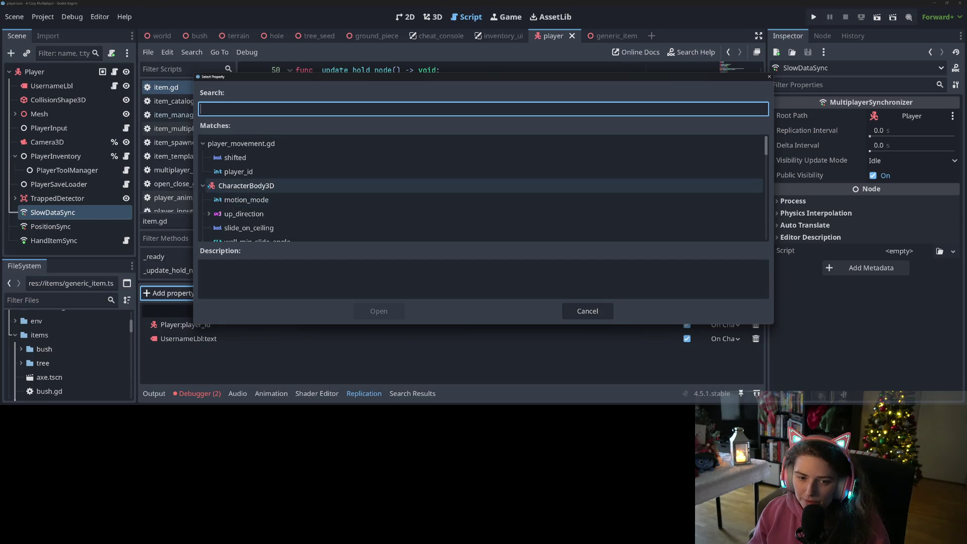
click(594, 315)
Save the player scene and switch to the generic_item scene
click(368, 168)
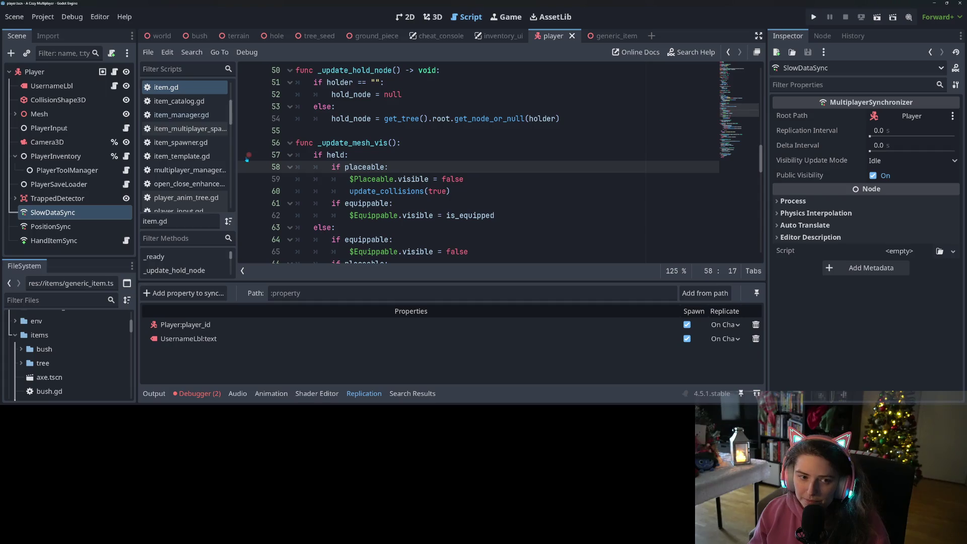
key(ctrl+s)
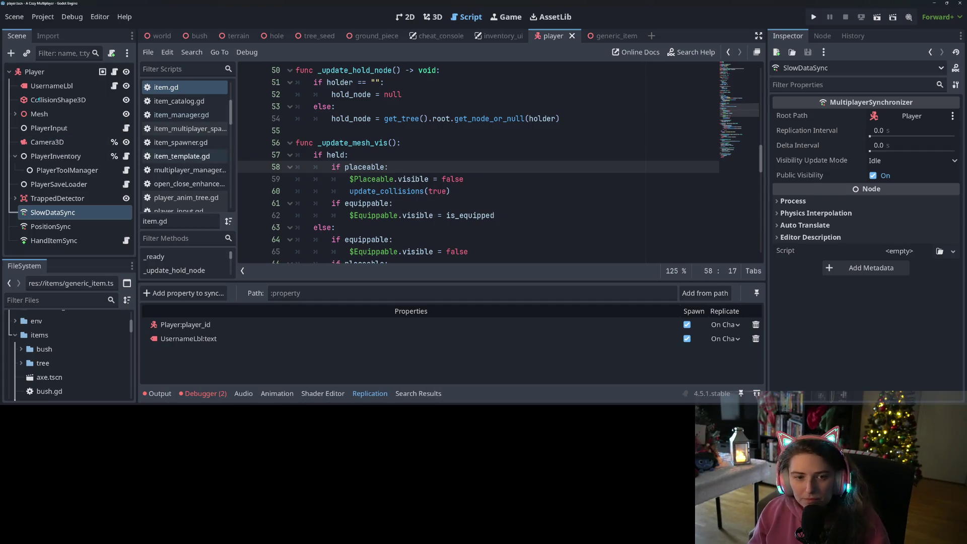
click(197, 92)
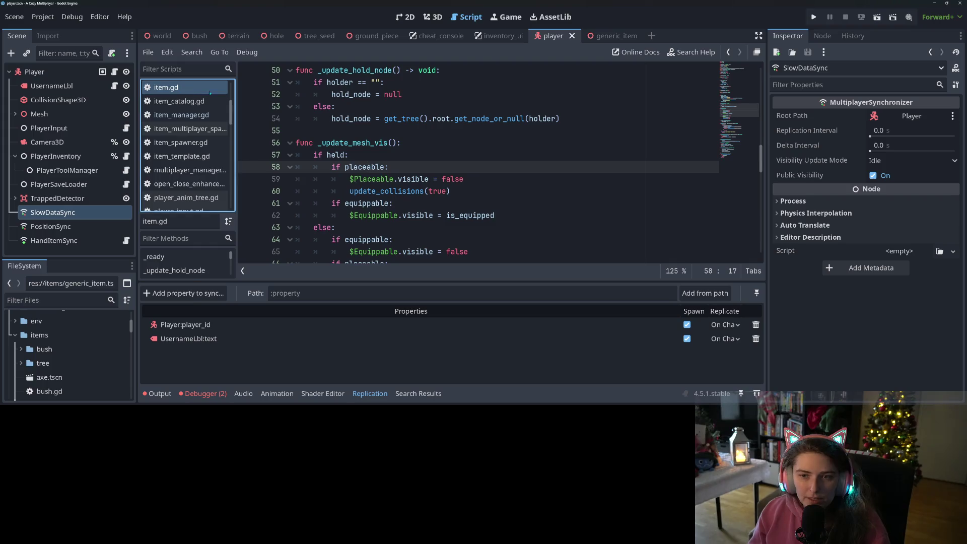
click(605, 36)
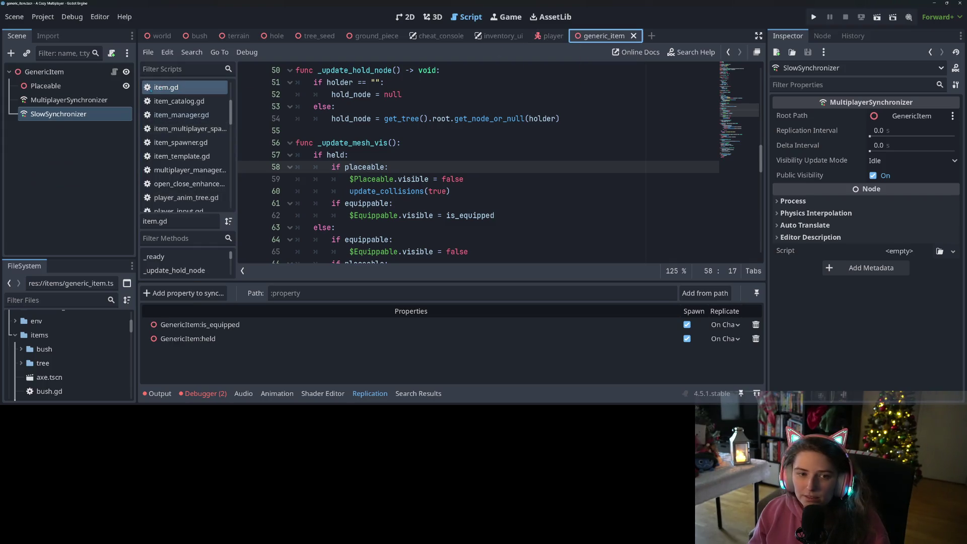
click(64, 72)
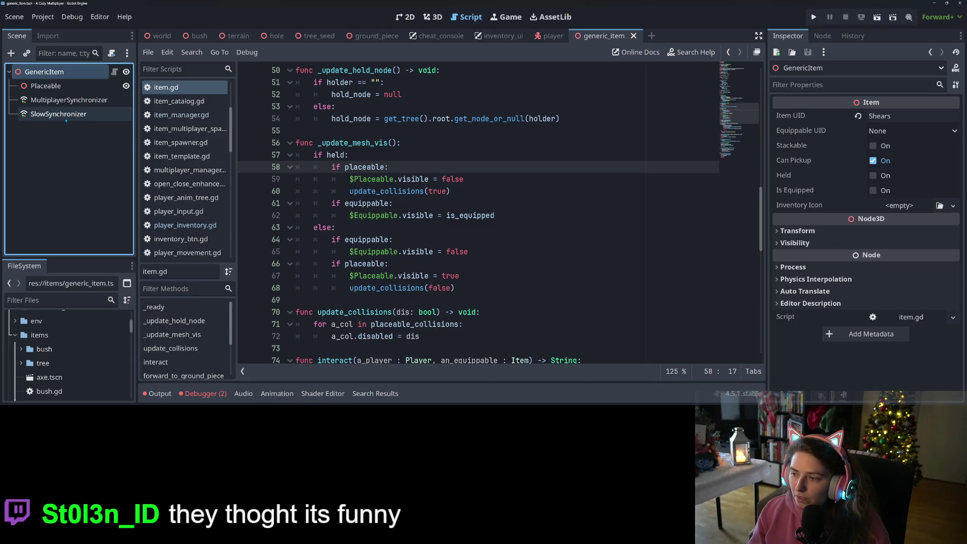
click(115, 72)
scroll(478, 211, up, 6)
scroll(498, 211, up, 6)
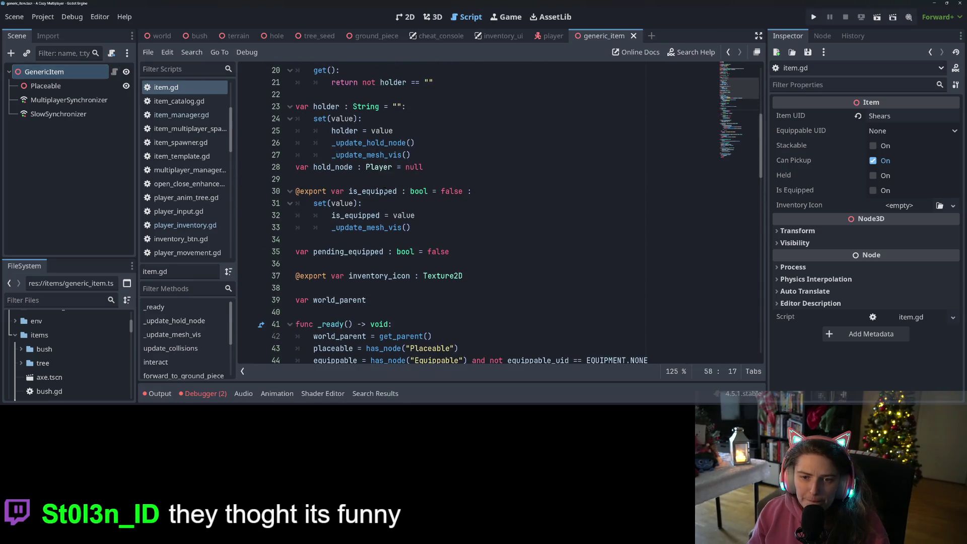
click(296, 179)
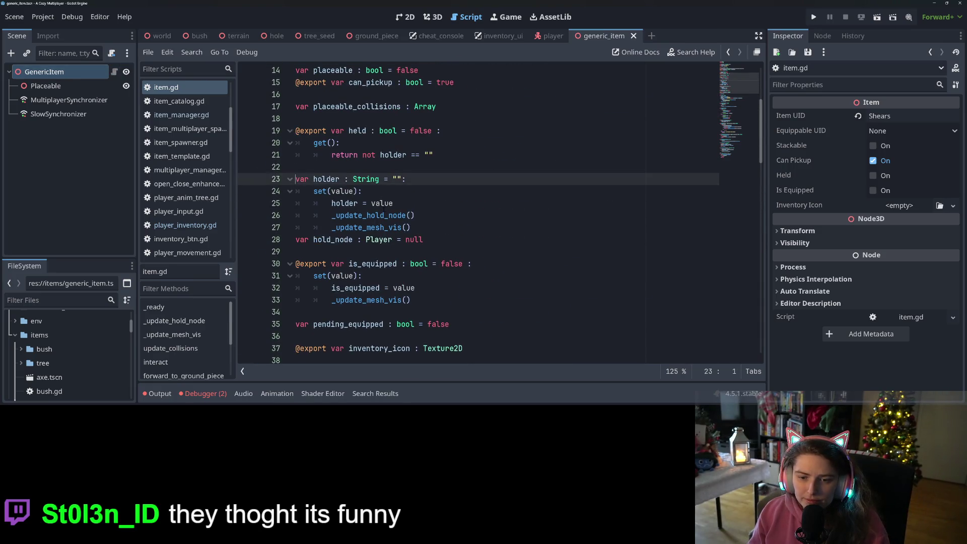
text(@export)
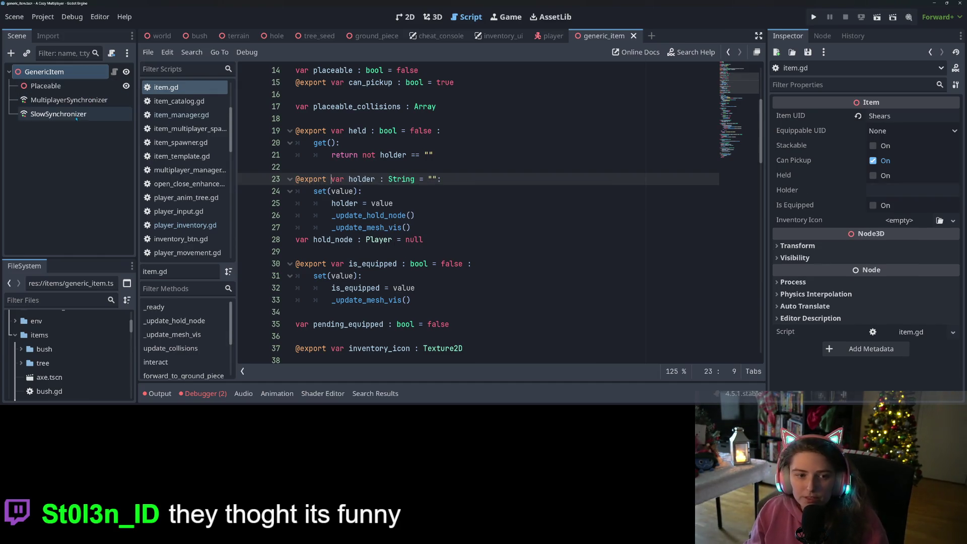
click(58, 114)
click(188, 294)
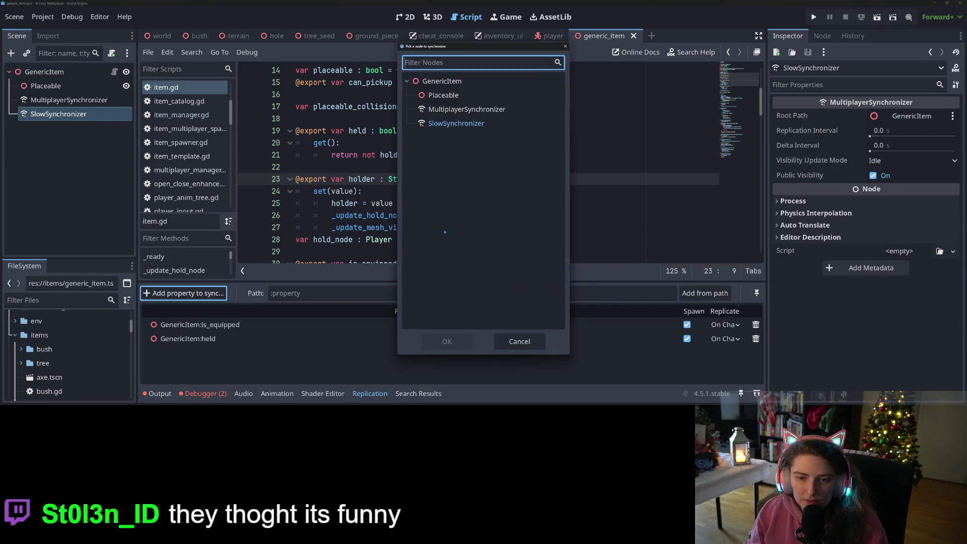
Add GenericItem:holder to the SlowSynchronizer with replicate mode On Change, and save the scene
click(448, 342)
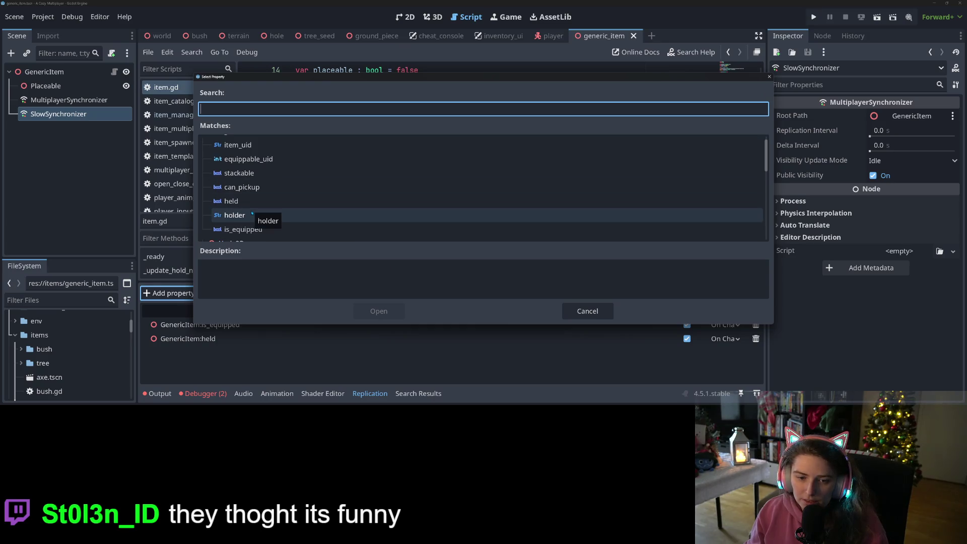
click(252, 214)
click(379, 311)
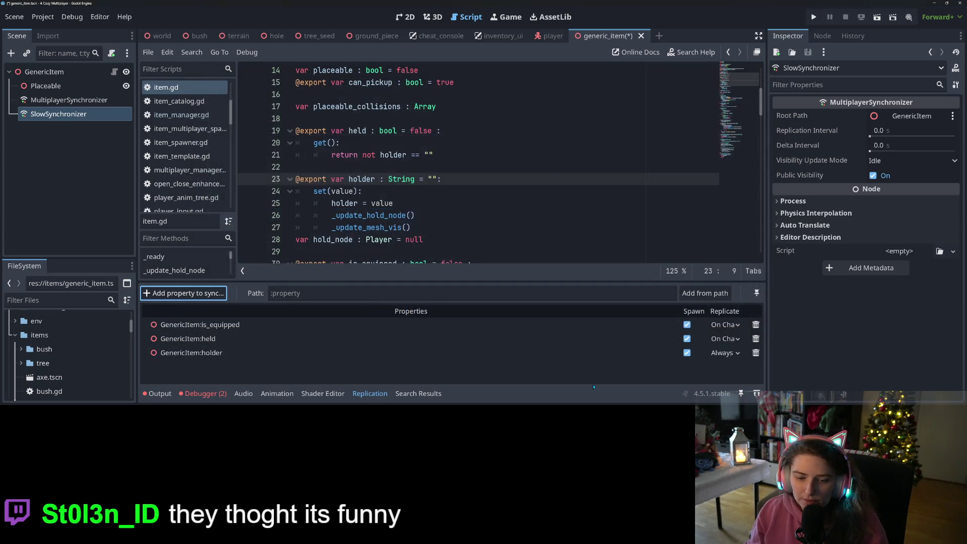
click(725, 352)
click(720, 393)
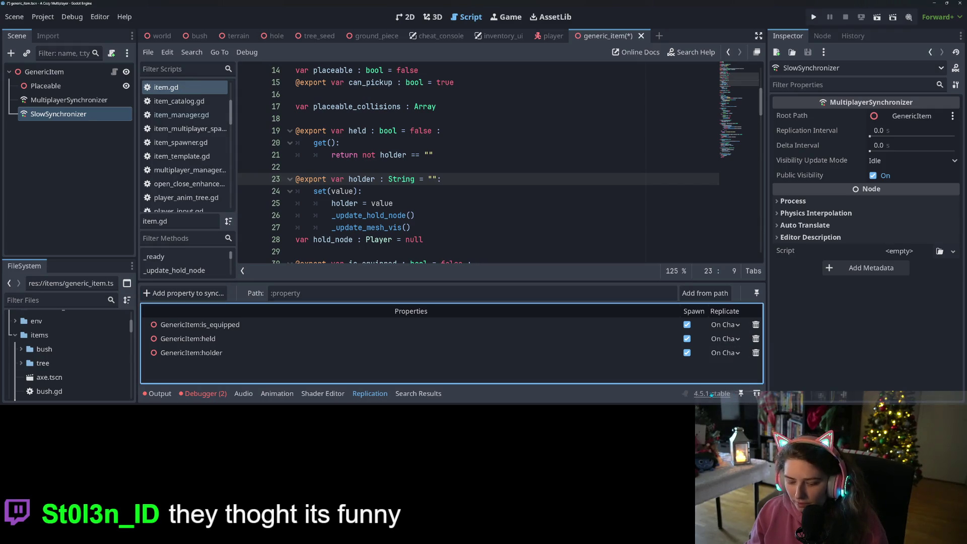
key(ctrl+s)
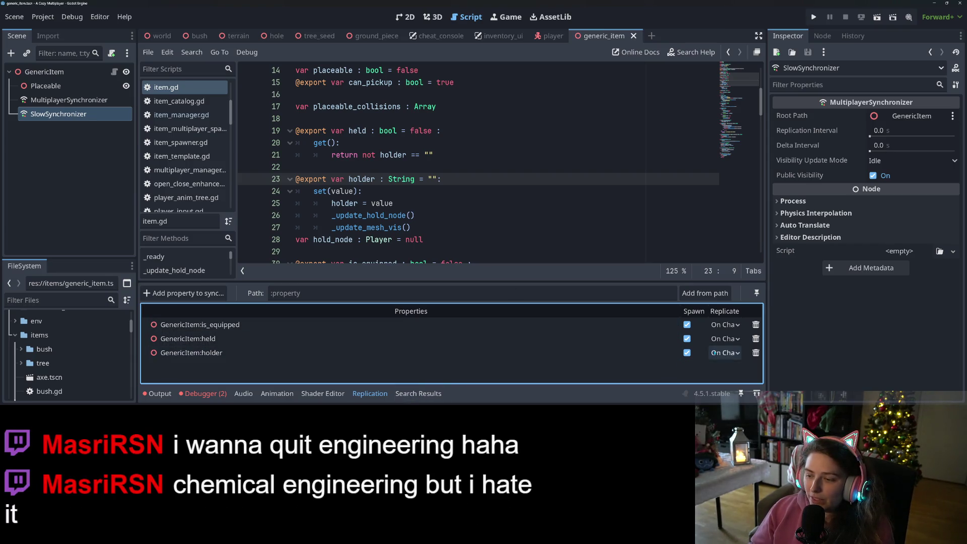
Remove GenericItem:held from the SlowSynchronizer's replicated properties
click(756, 338)
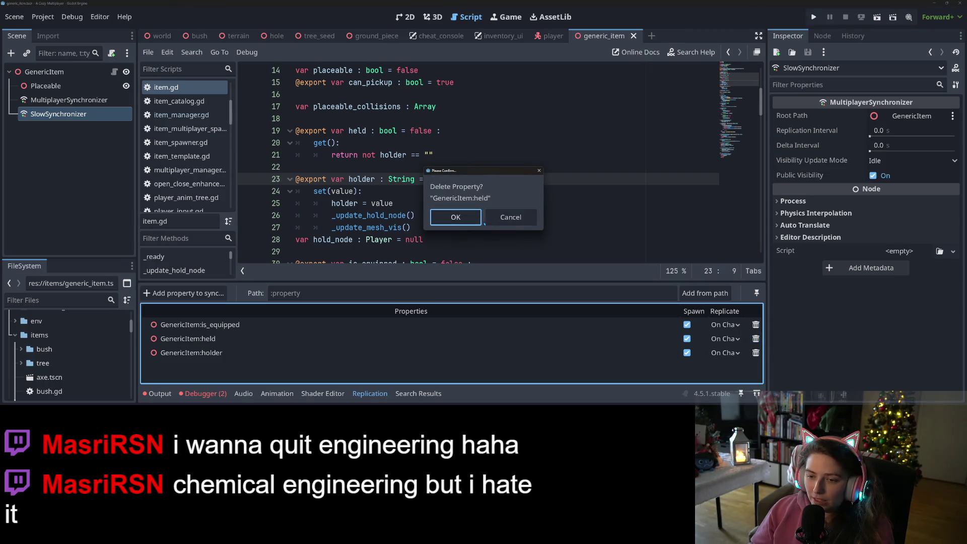
click(456, 217)
double_click(372, 179)
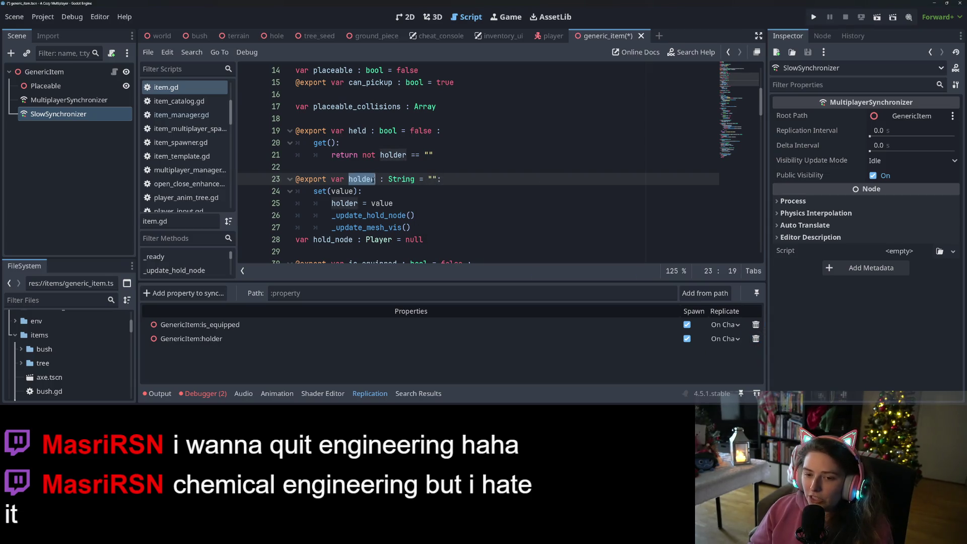
click(443, 180)
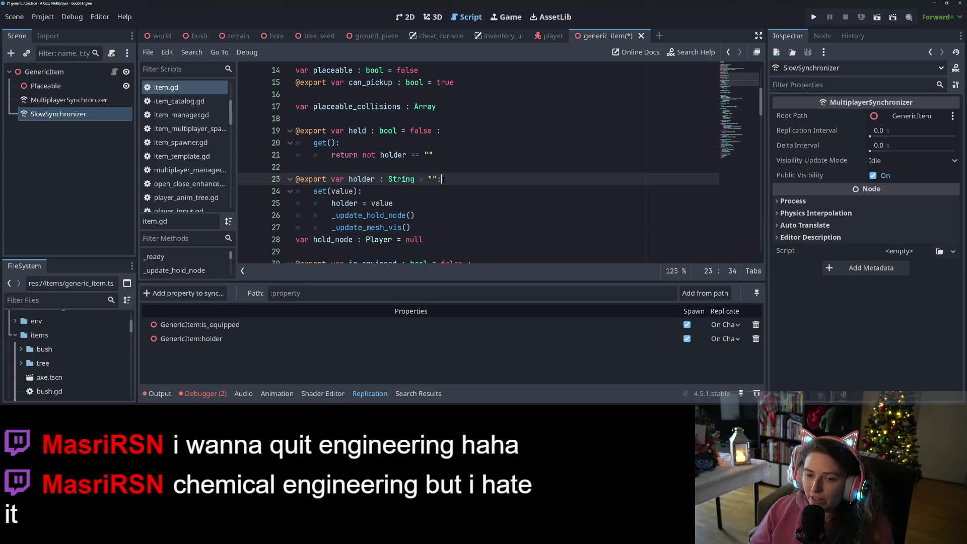
Add 'if holder == value: return' at the start of the holder setter
click(416, 194)
key(Return)
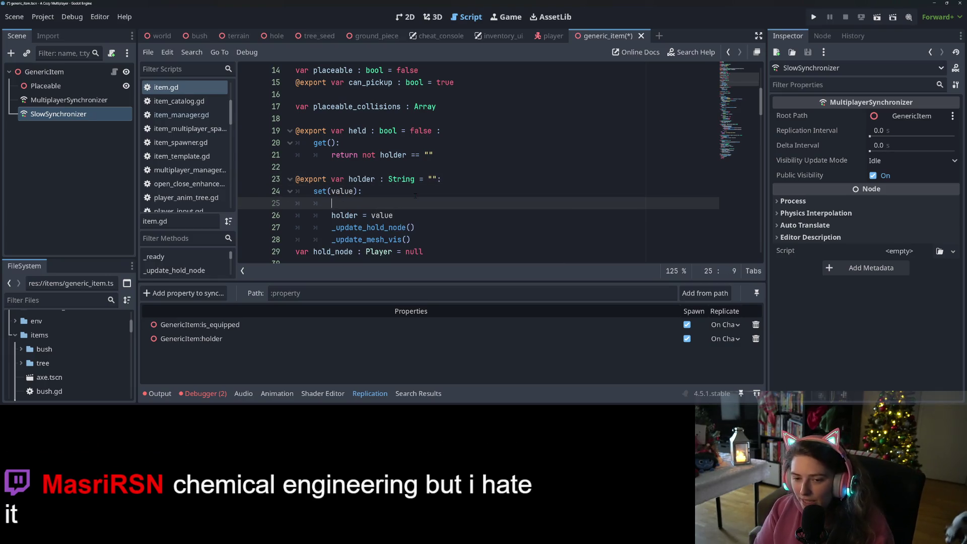
text(if holder)
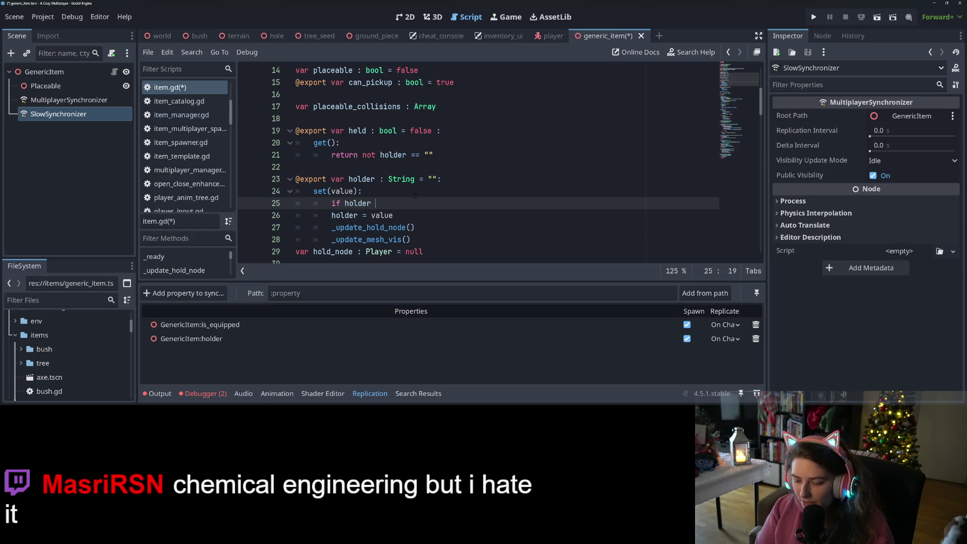
text(ue:)
key(Return)
text(return)
Save the script and run the project with F5
key(ctrl+s)
click(415, 196)
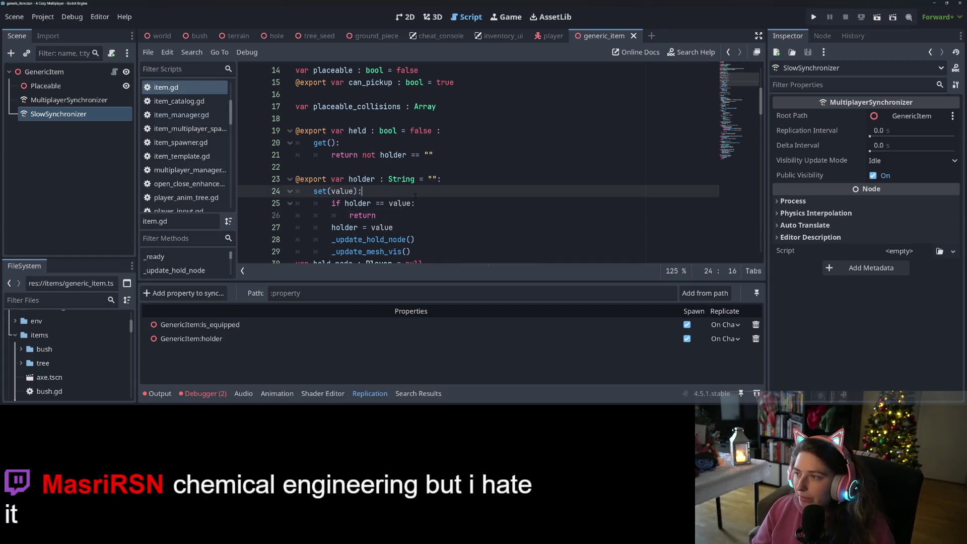
key(F5)
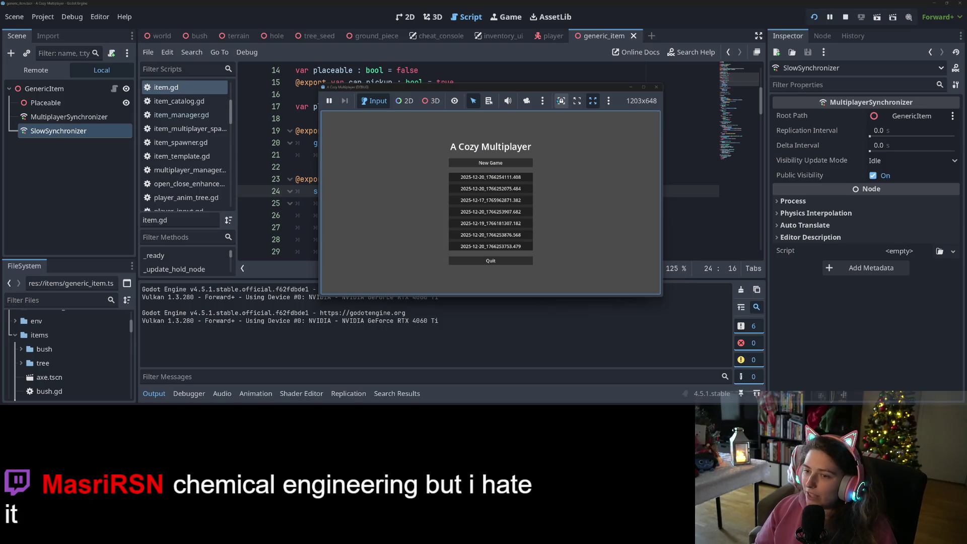
Arrange the two game windows side by side and load a save in each
drag(565, 92, 300, 69)
mouse_move(483, 109)
mouse_down()
mouse_move(622, 87)
mouse_move(629, 70)
mouse_up()
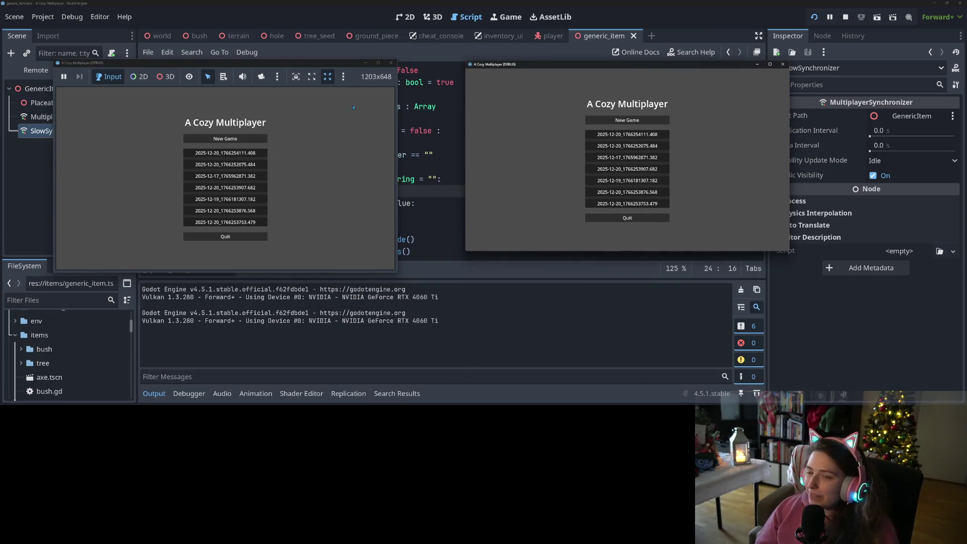
drag(352, 63, 415, 46)
click(316, 136)
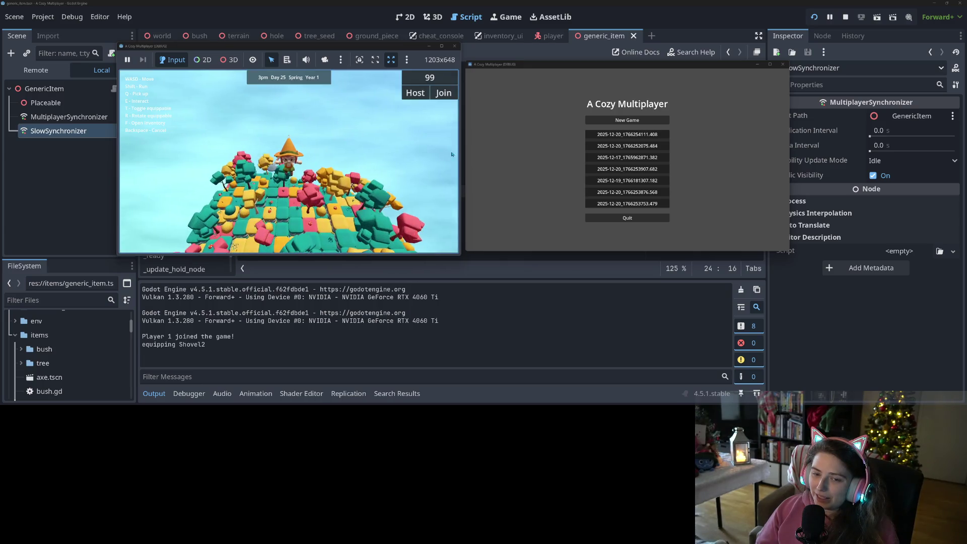
click(647, 146)
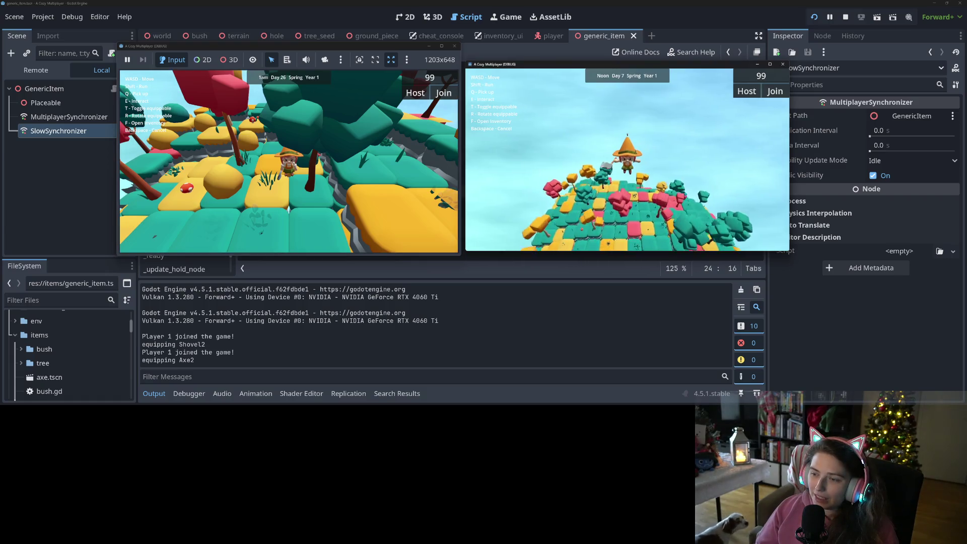
In the left game, equip the MagicPencil from the inventory and use it on the ground
click(364, 177)
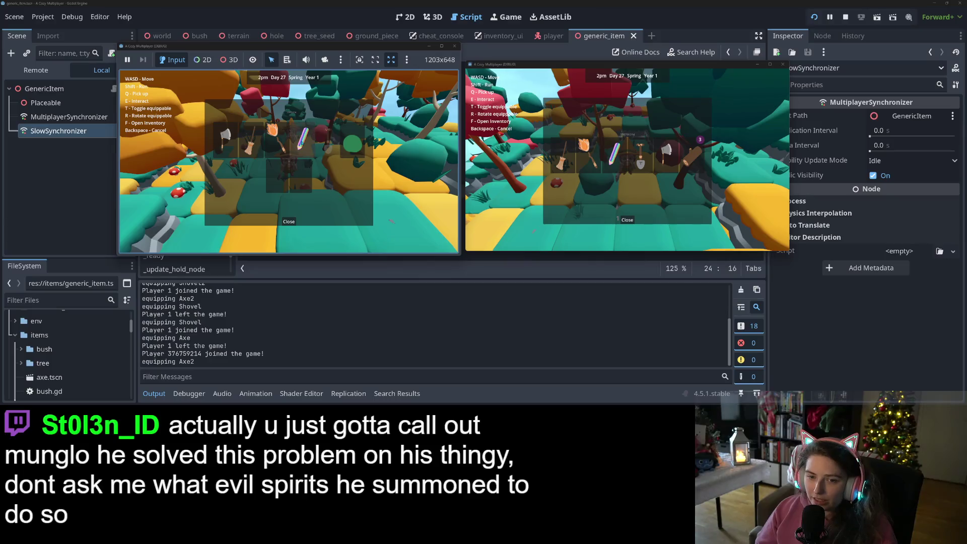
click(305, 143)
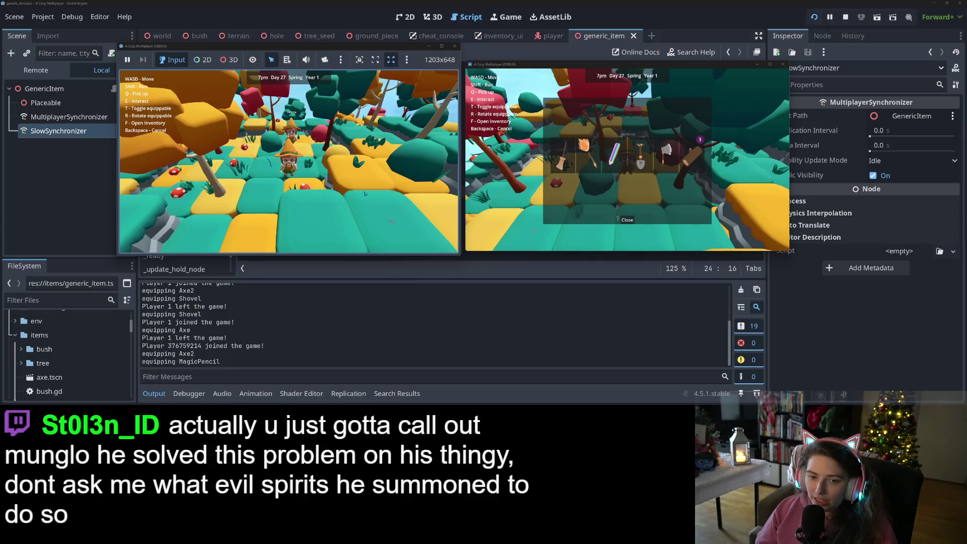
key(w)
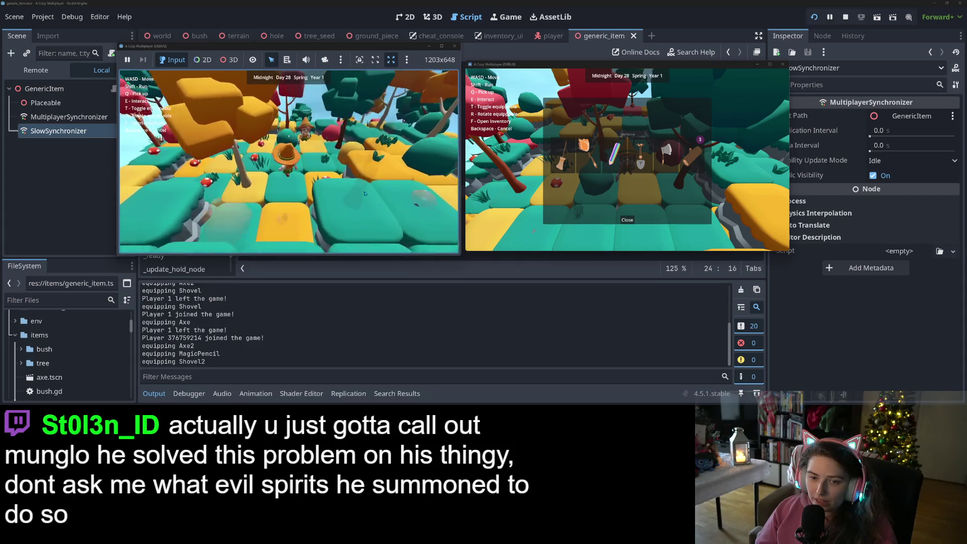
key(f)
key(f)
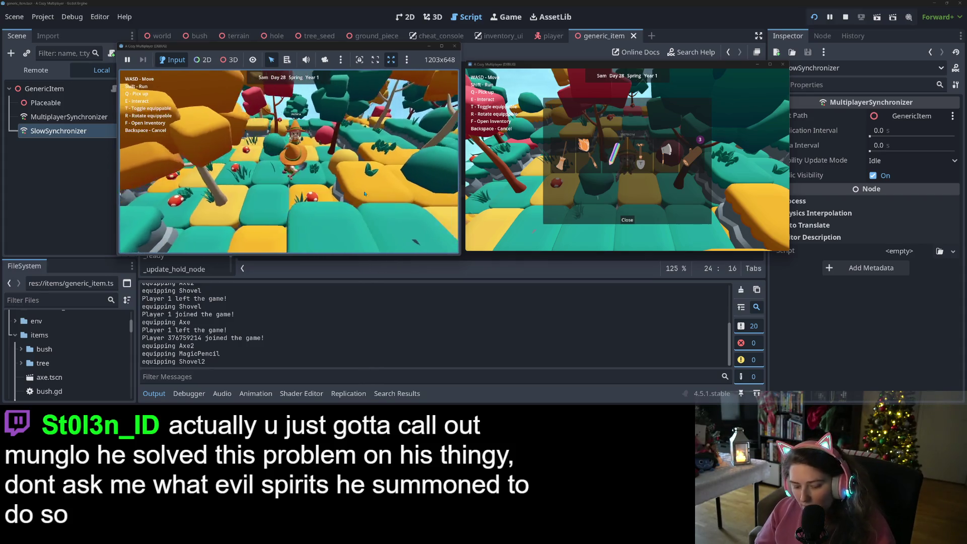
key(e)
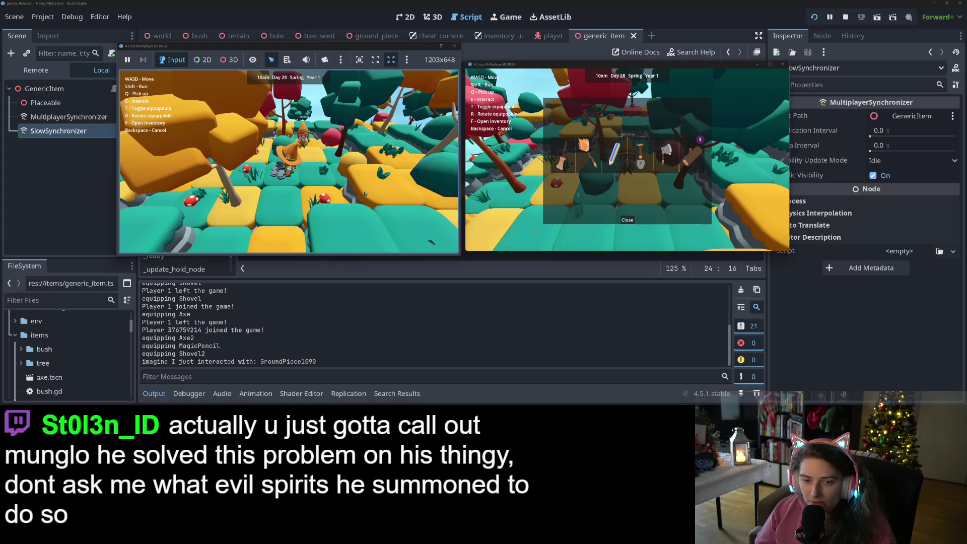
key(f)
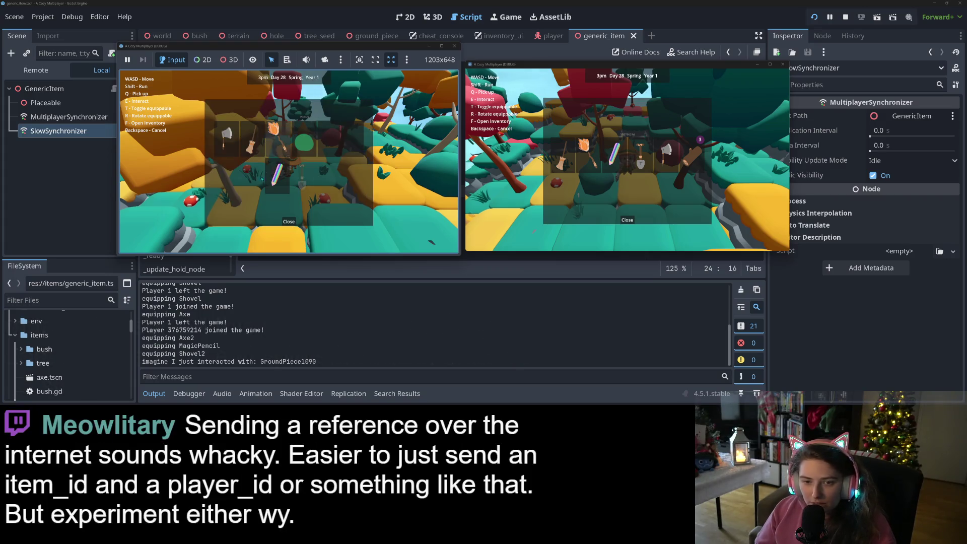
key(t)
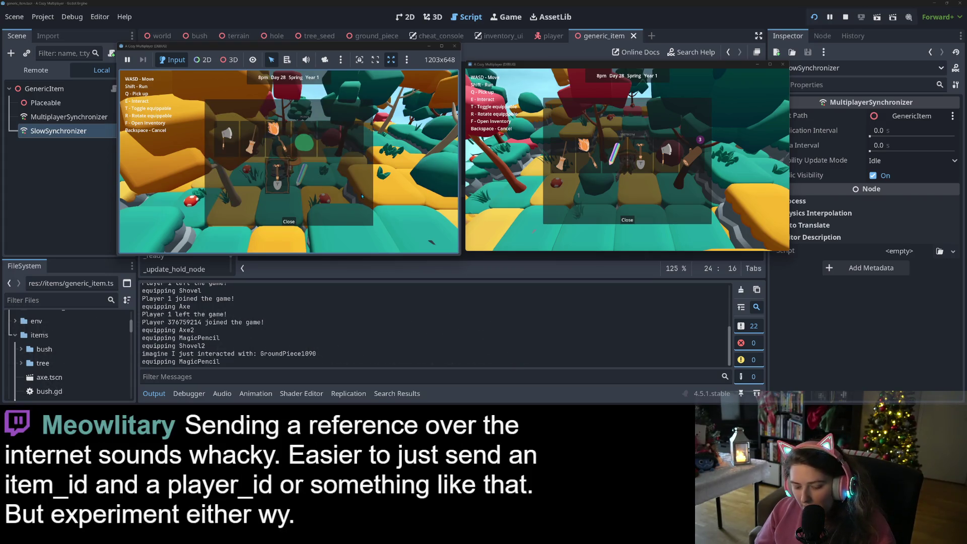
key(f)
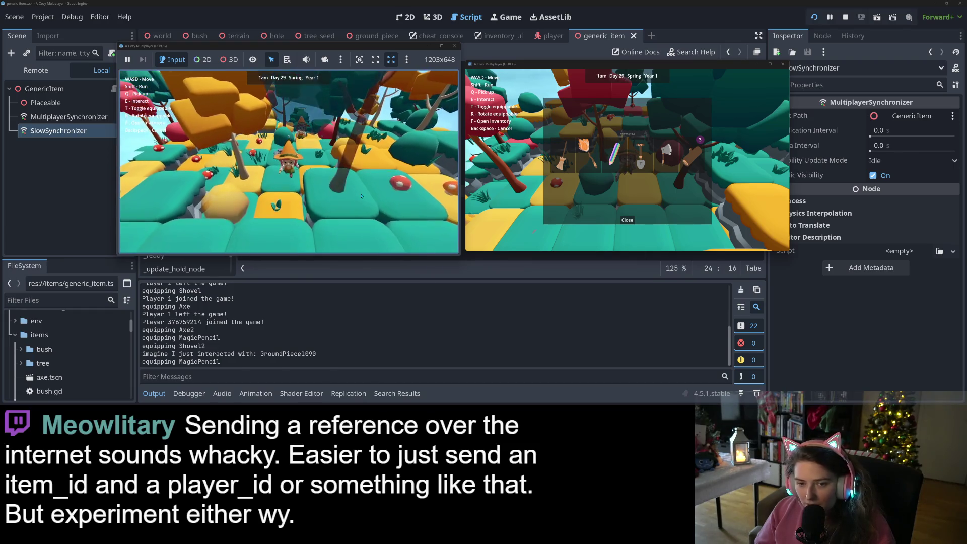
key(e)
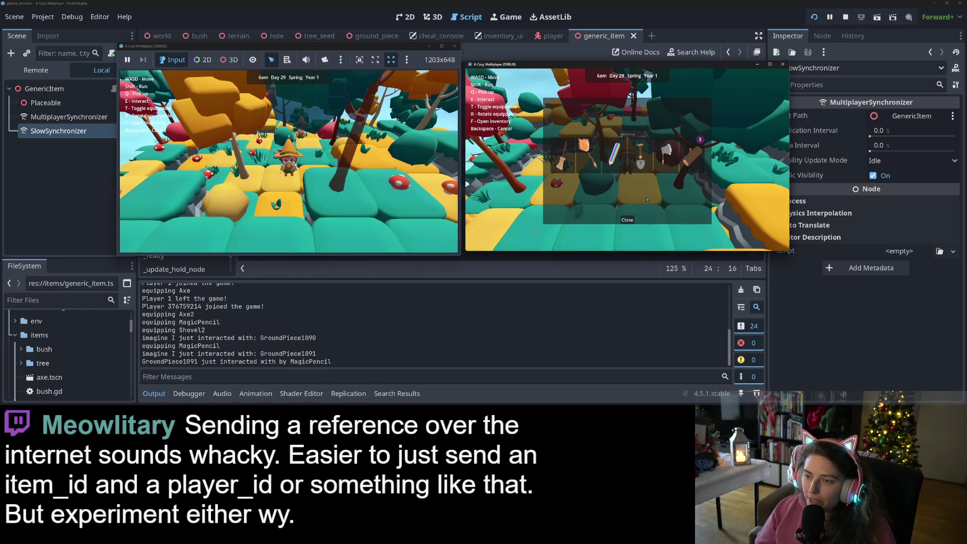
Use the terrain tool on a tree and keep reshaping the ground where it stood
scroll(620, 193, up, 2)
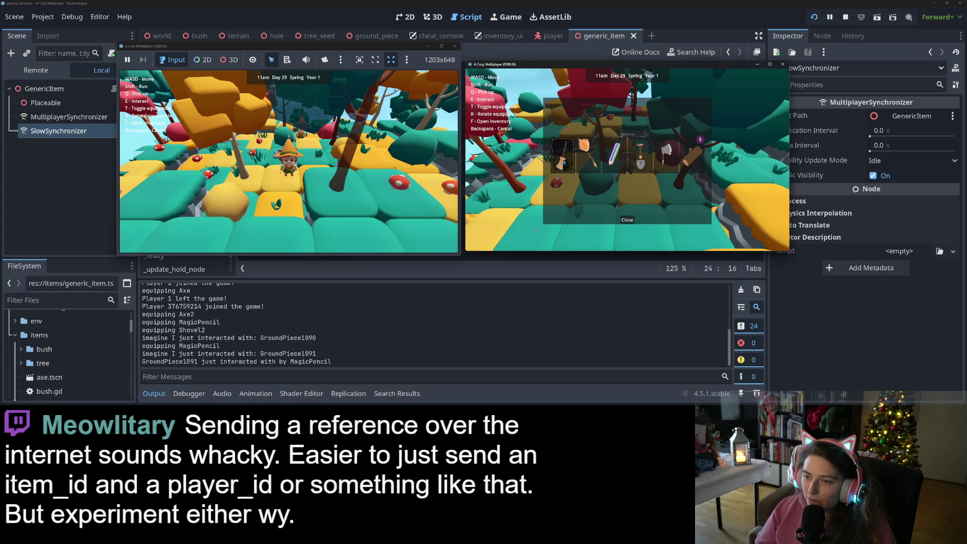
click(627, 220)
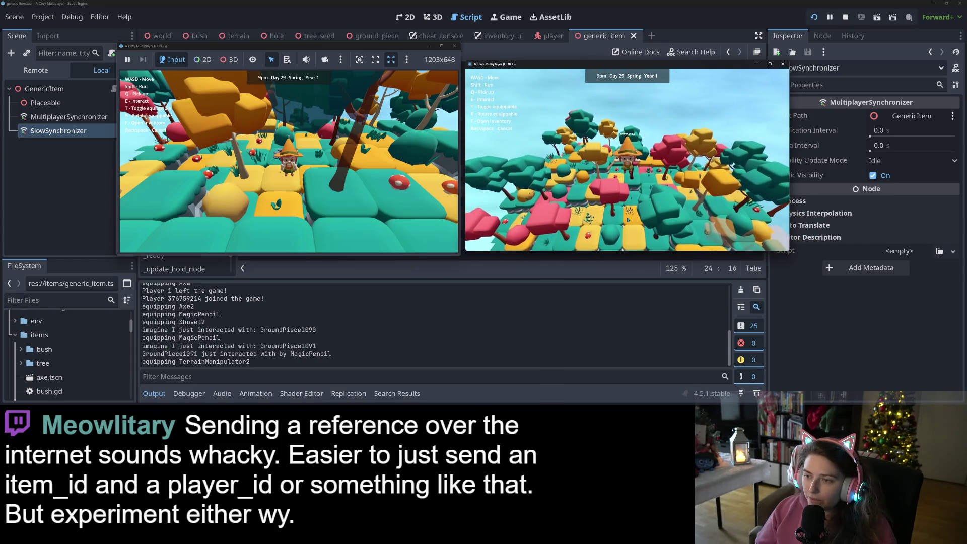
scroll(628, 220, up, 3)
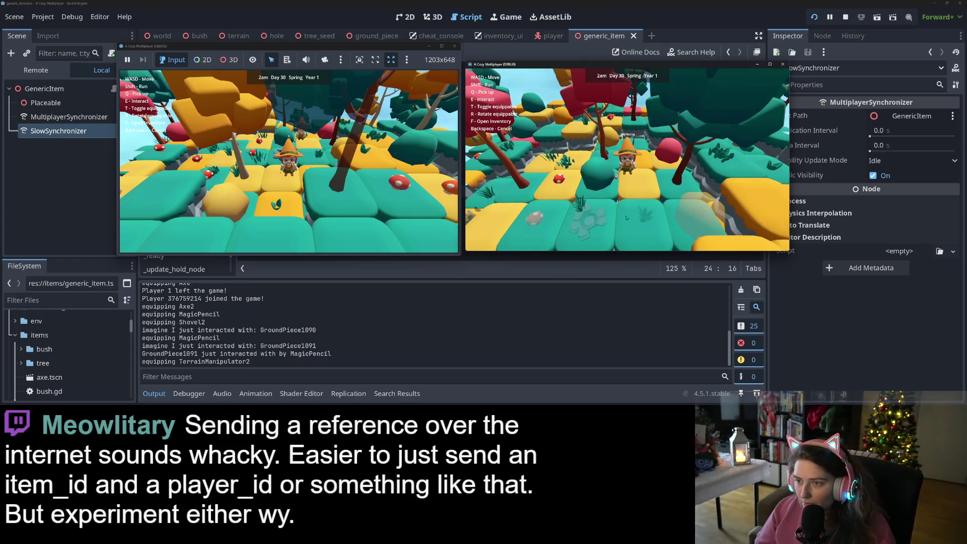
scroll(681, 210, down, 3)
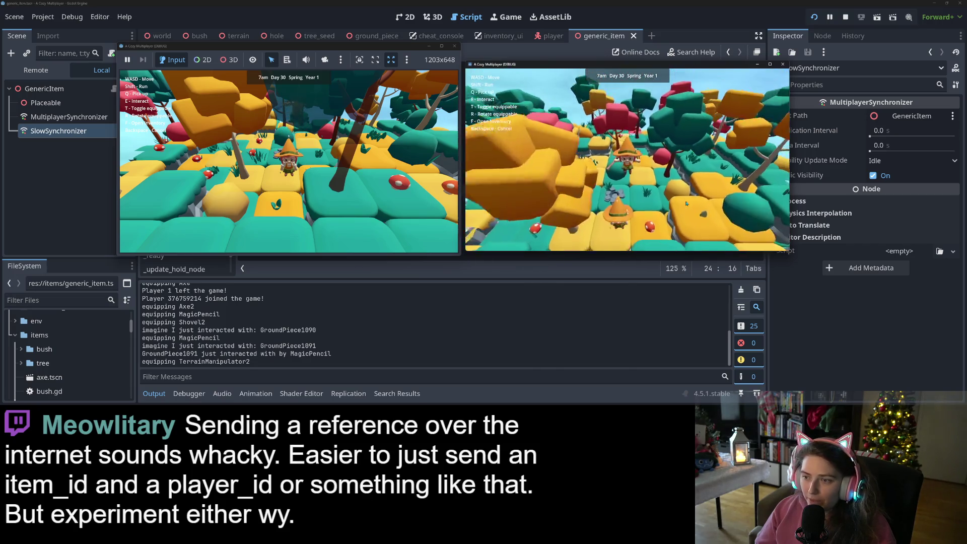
scroll(672, 202, up, 3)
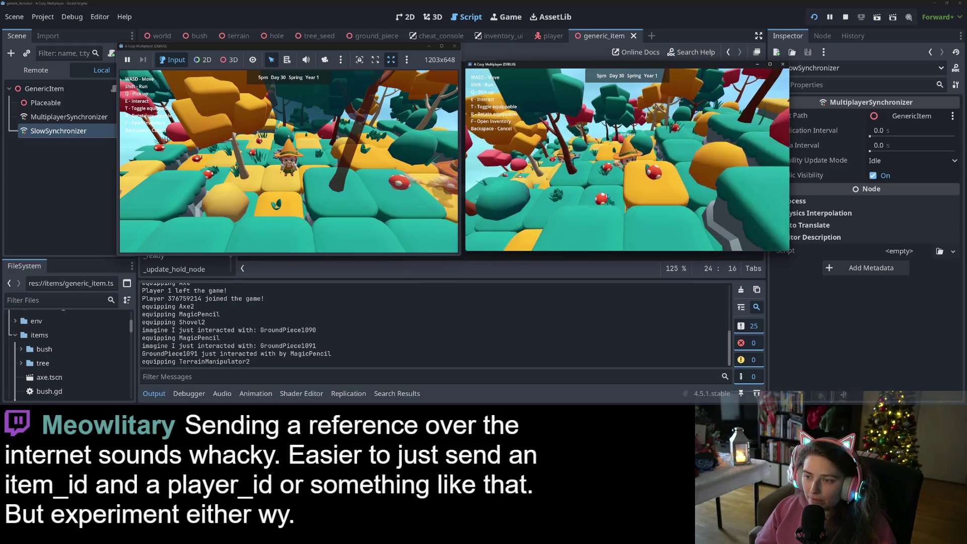
key(f)
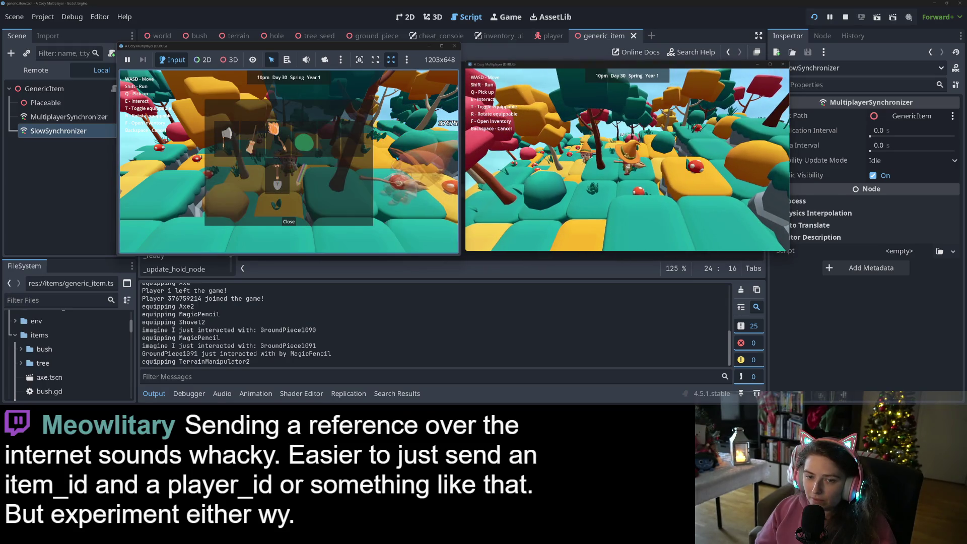
key(f)
key(e)
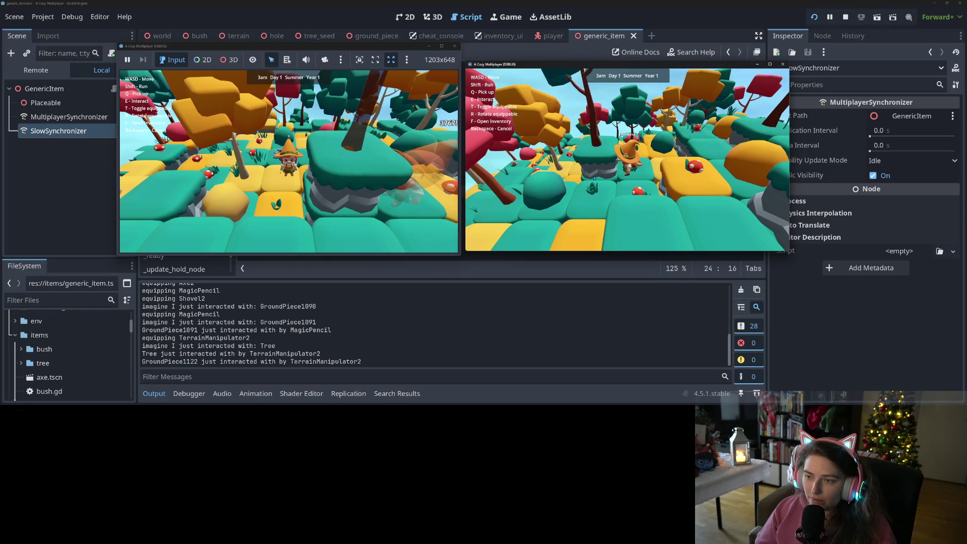
key(e)
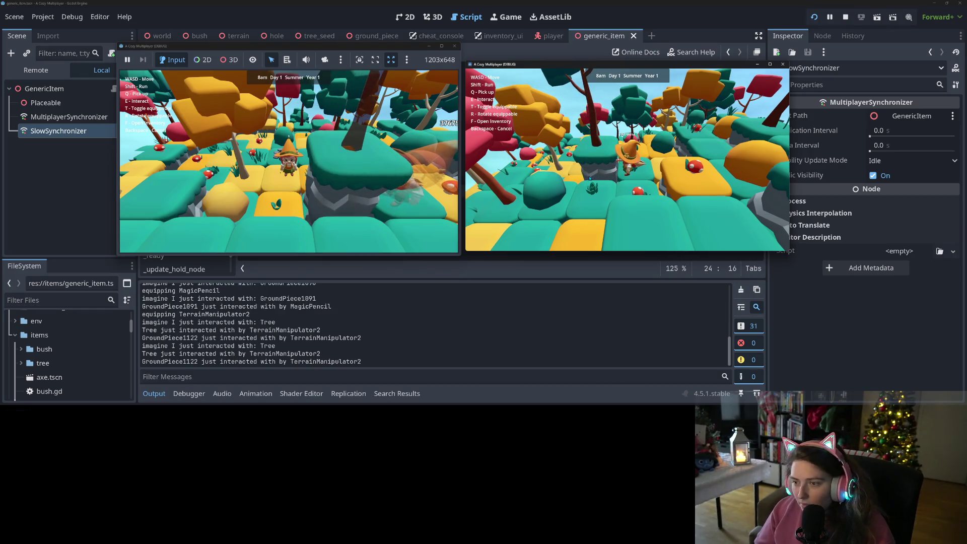
Walk the right game's player around, then stop both game instances
key(w)
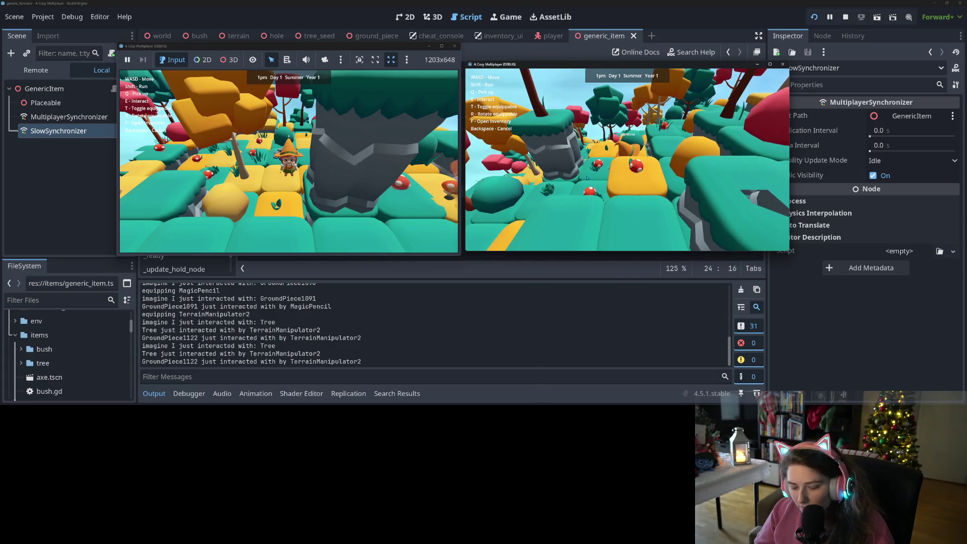
key(s)
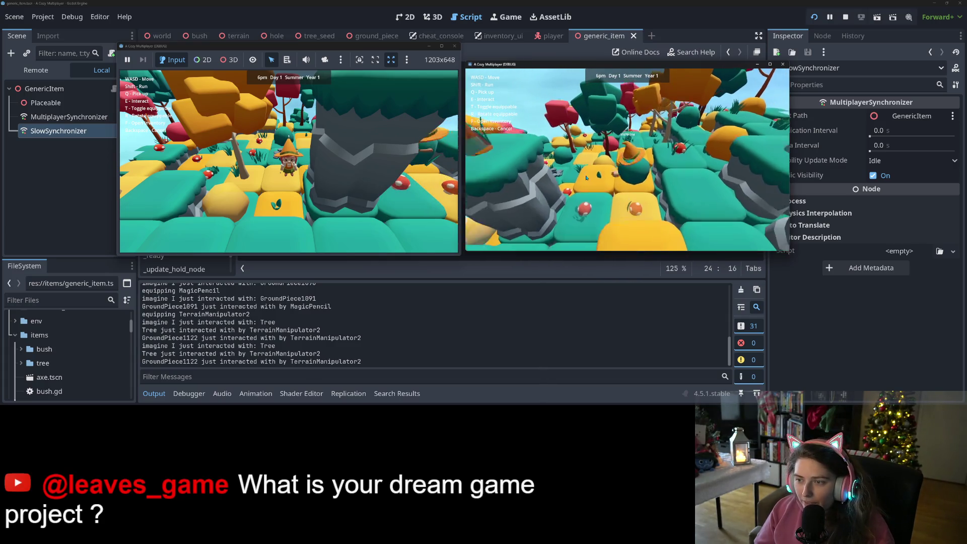
scroll(586, 178, down, 3)
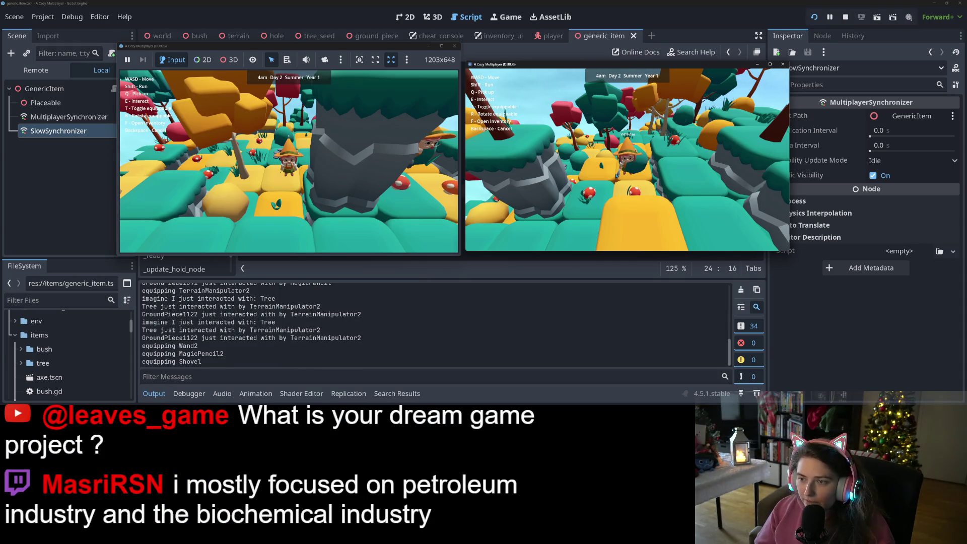
key(w)
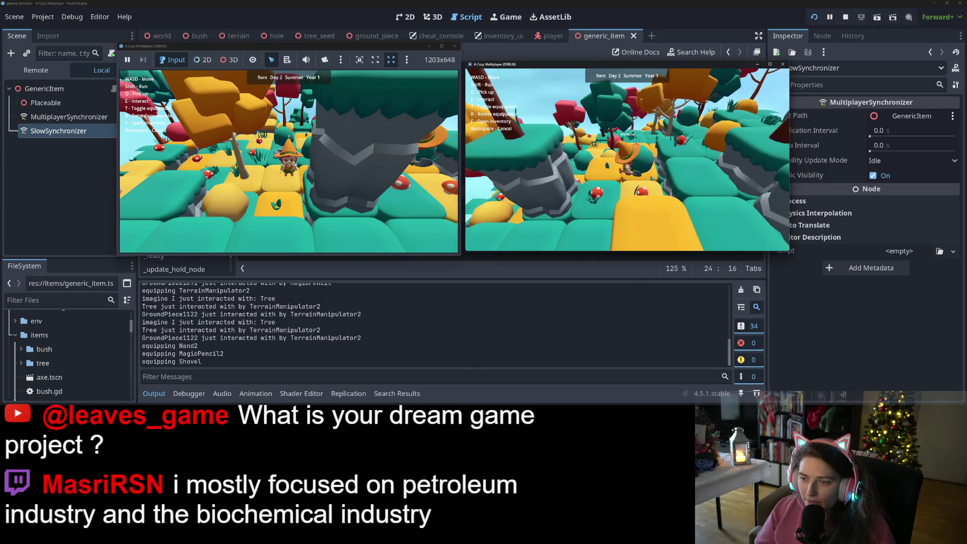
click(846, 16)
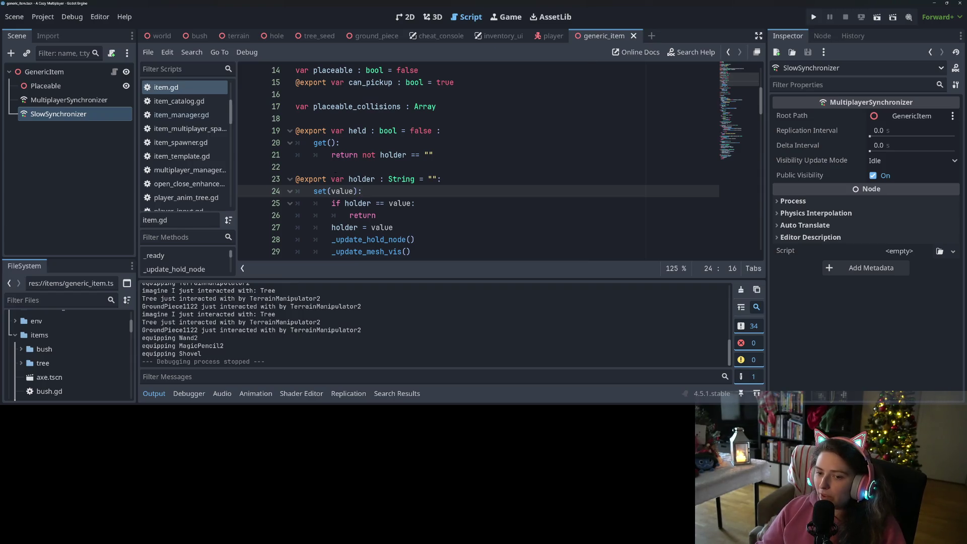
Inspect the holder setter's assignment and _update_hold_node call, then open player_tool_manager.gd
double_click(361, 179)
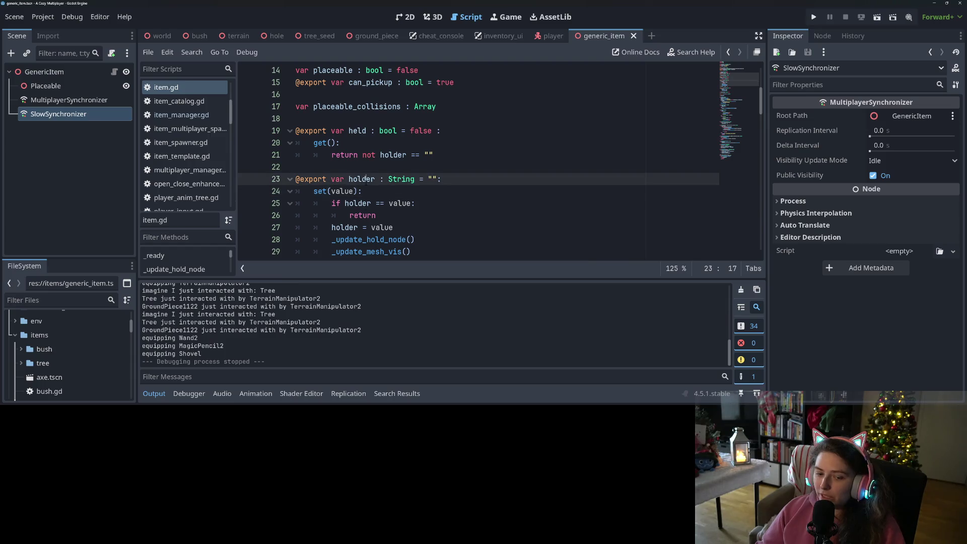
click(154, 393)
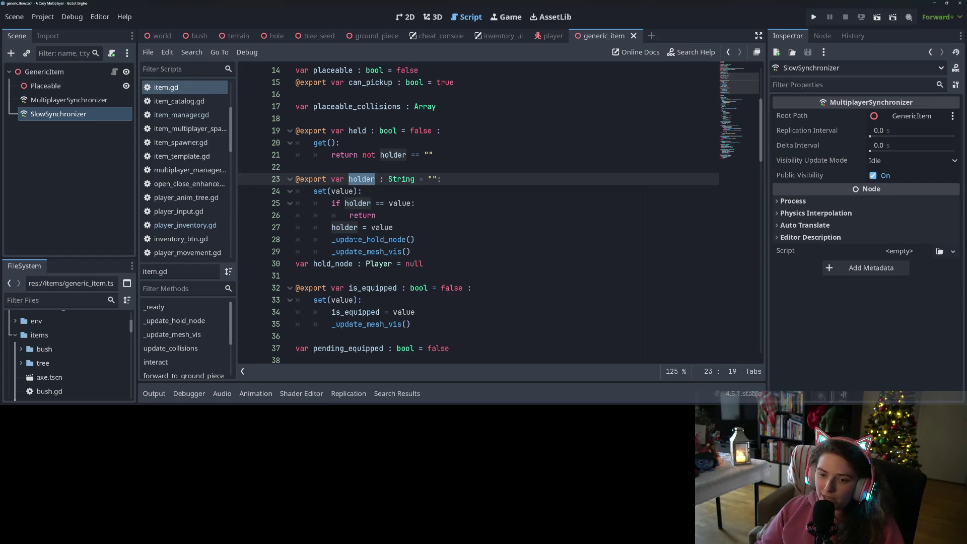
double_click(347, 227)
double_click(369, 240)
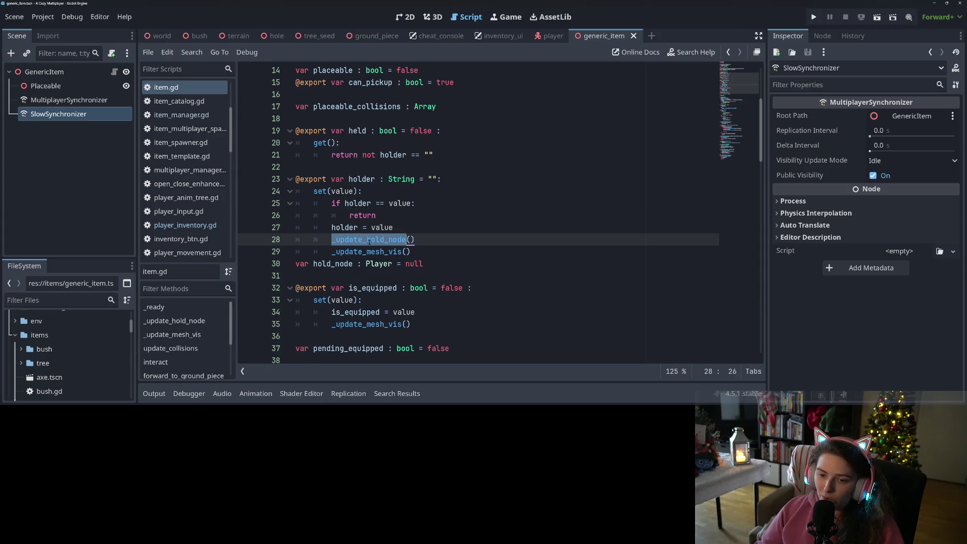
scroll(369, 241, down, 1)
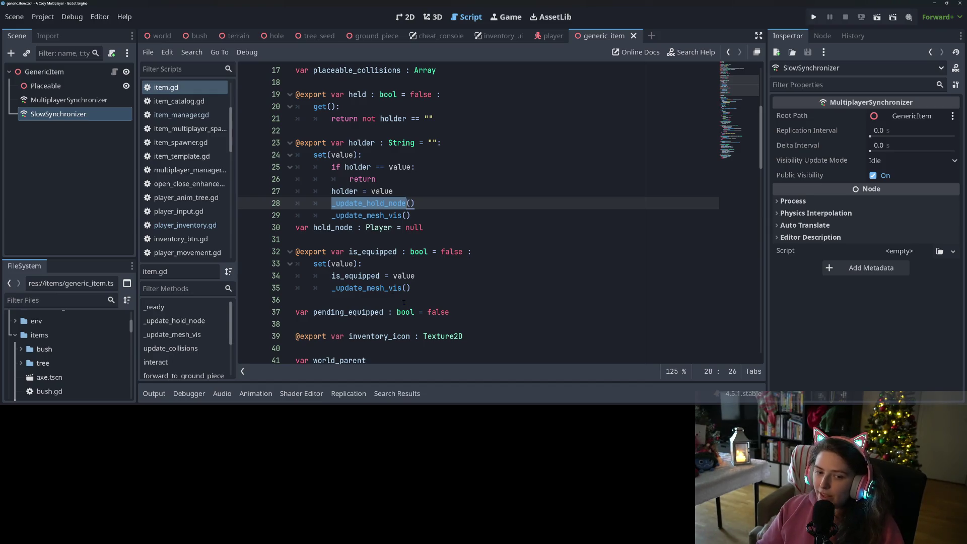
scroll(192, 187, down, 3)
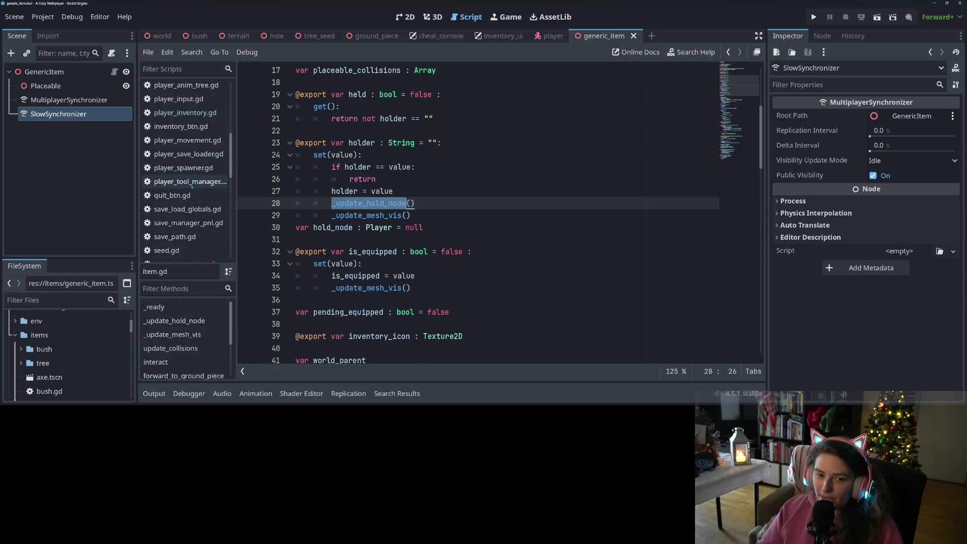
click(190, 181)
click(409, 191)
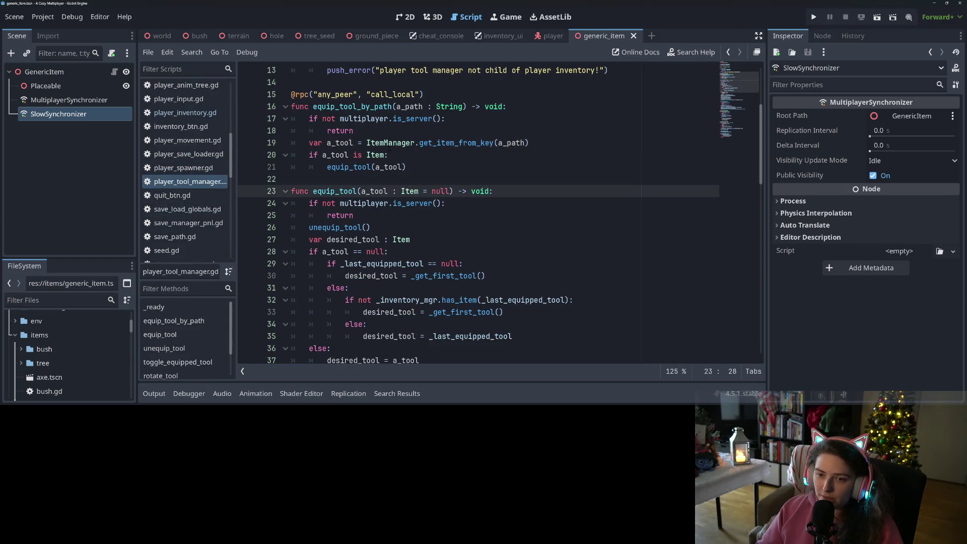
double_click(407, 143)
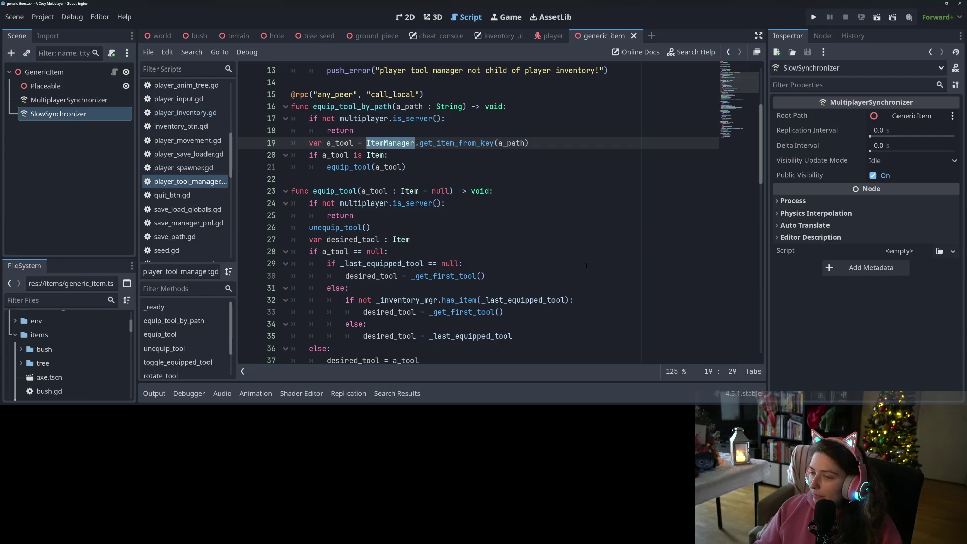
click(509, 252)
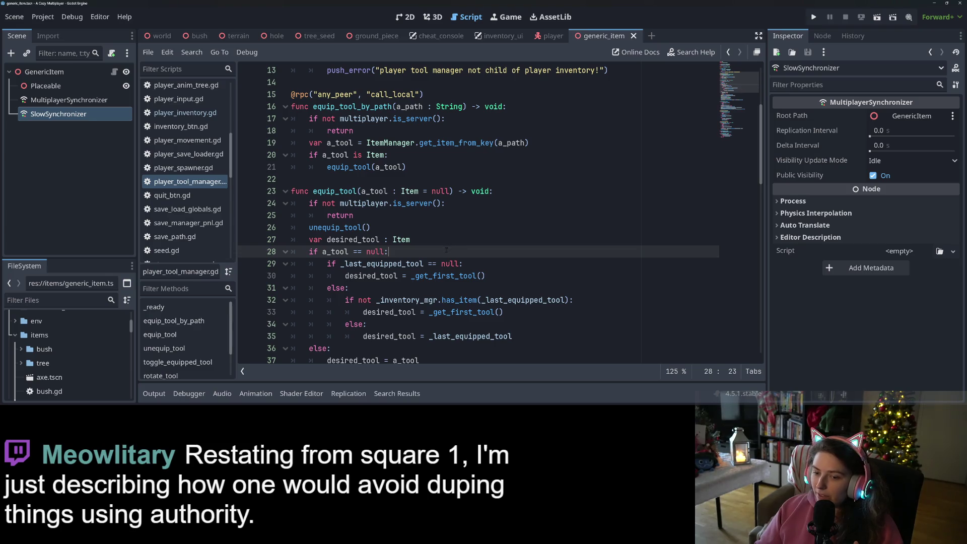
click(436, 276)
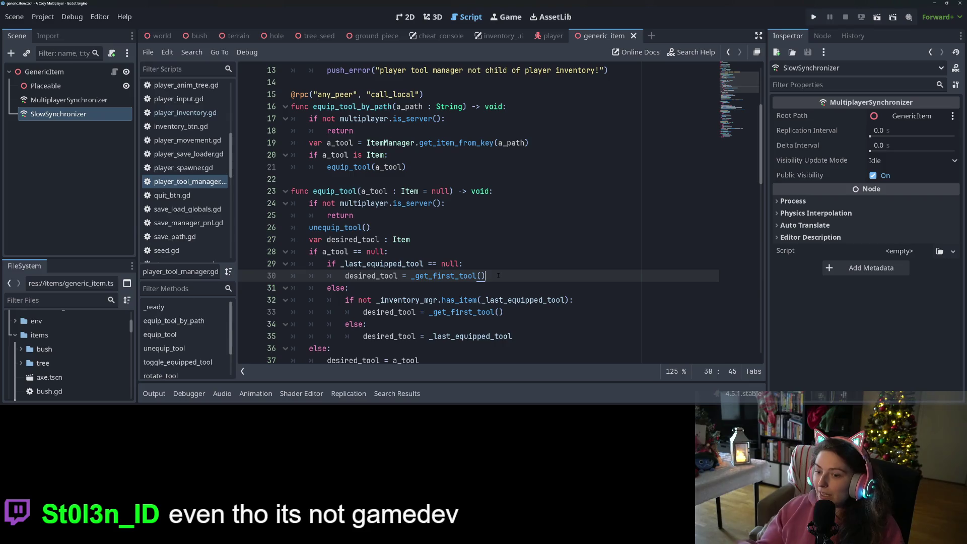
mouse_move(469, 283)
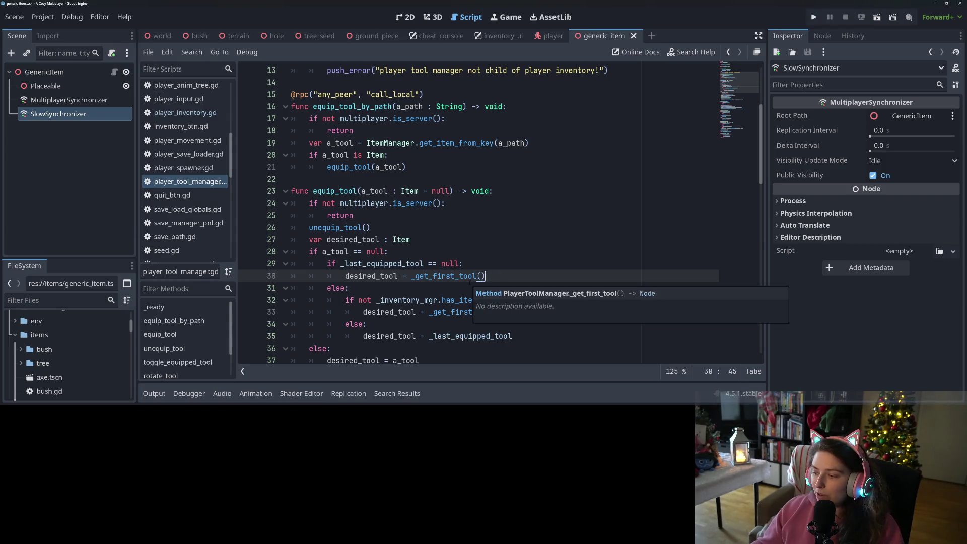
click(489, 265)
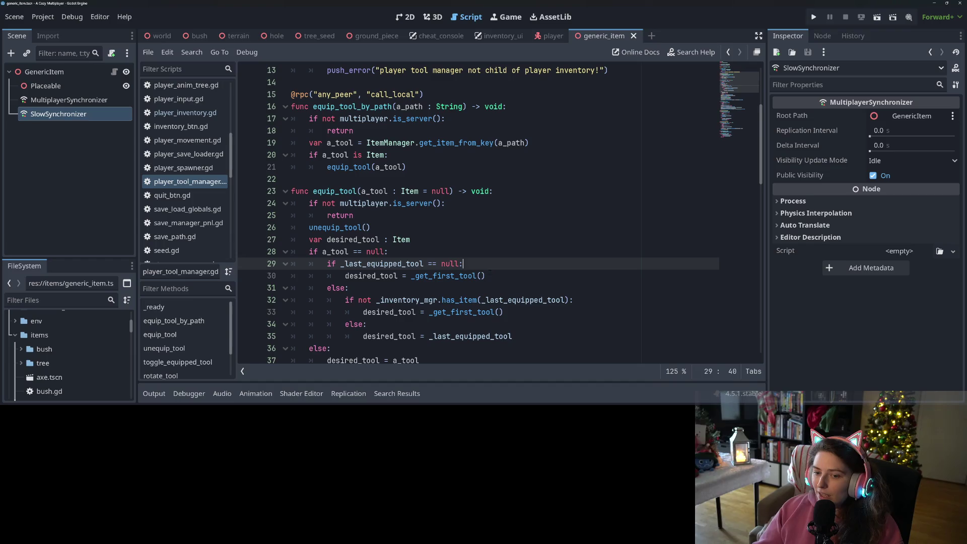
scroll(490, 276, down, 1)
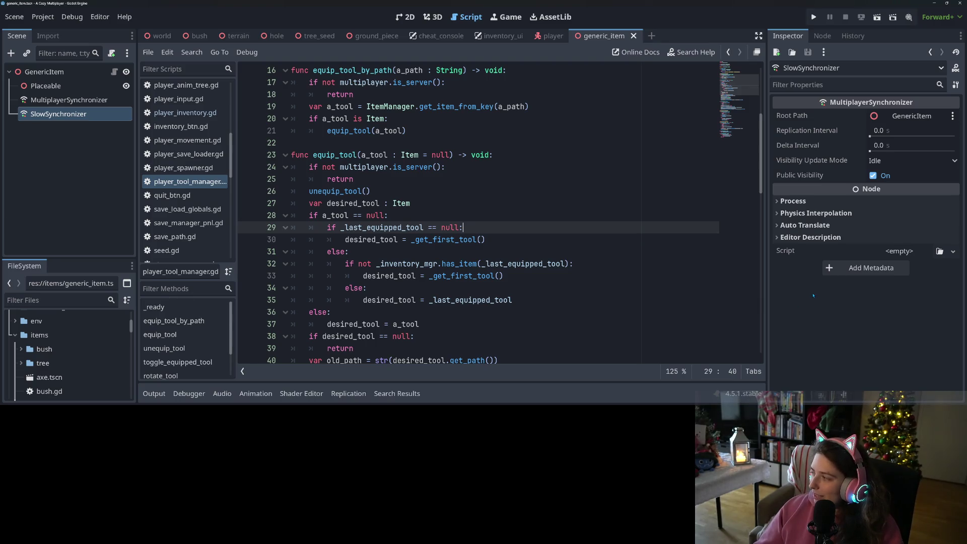
click(623, 292)
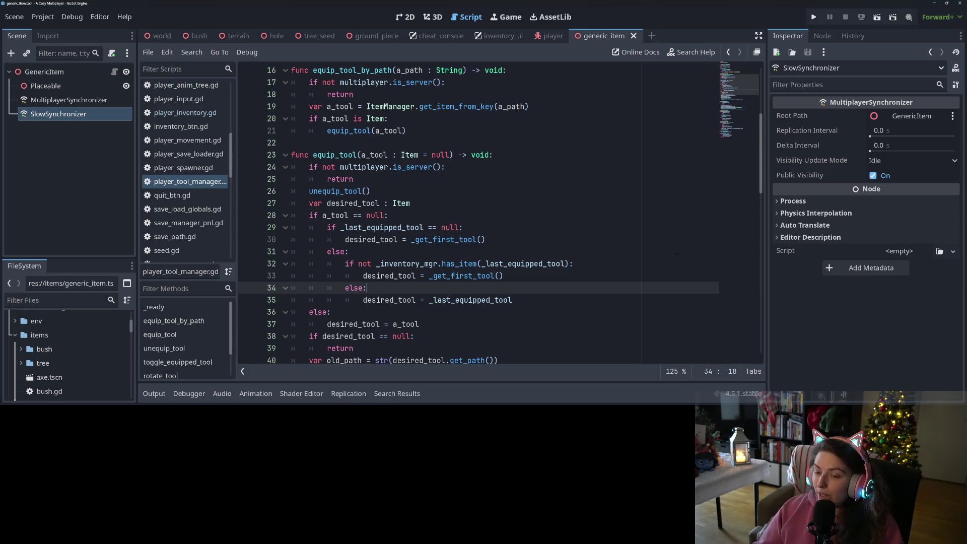
click(530, 230)
key(Up)
key(Up)
key(Up)
key(Down)
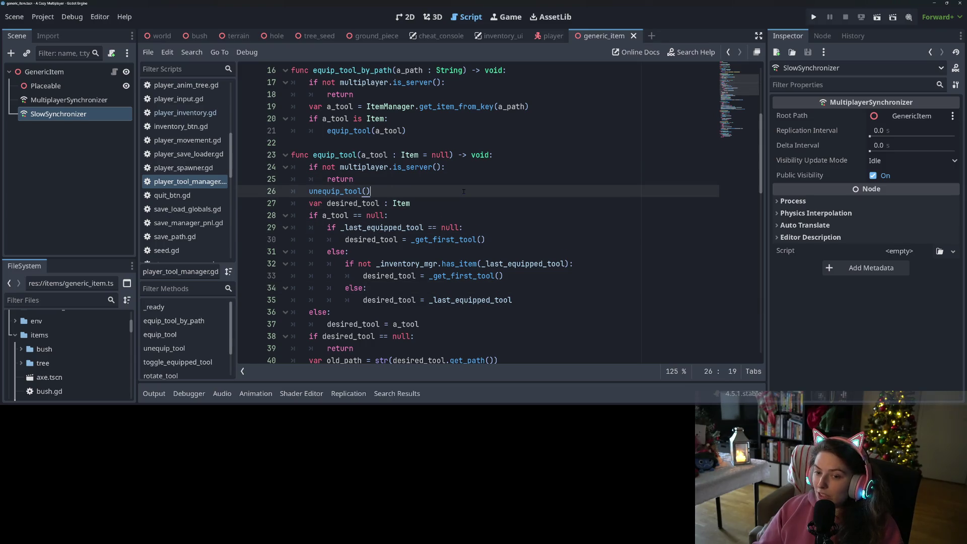
key(Up)
key(Up)
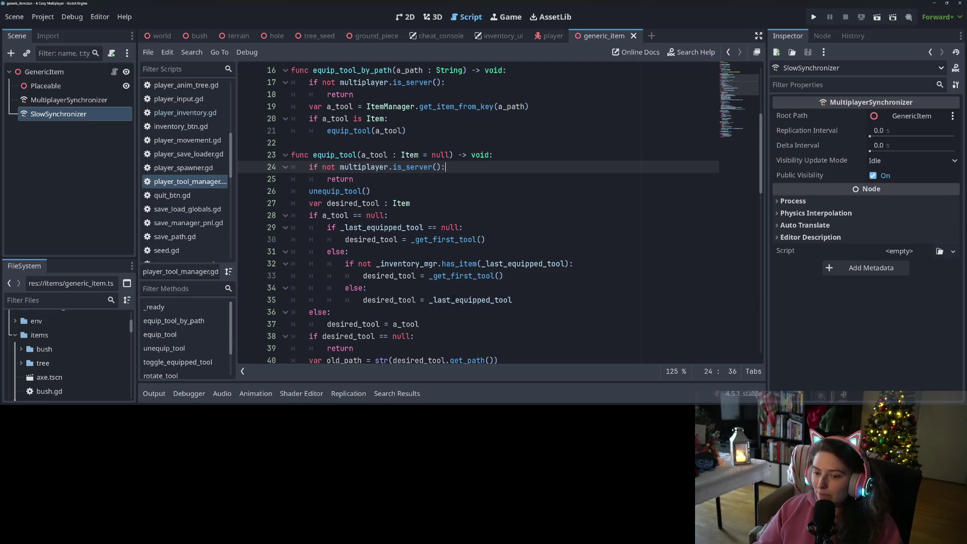
scroll(454, 297, down, 1)
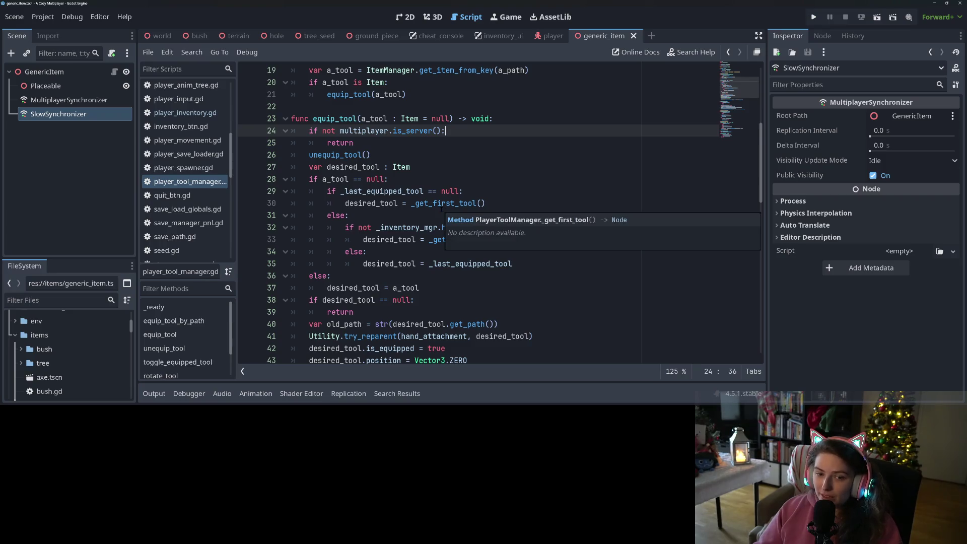
click(377, 191)
click(672, 204)
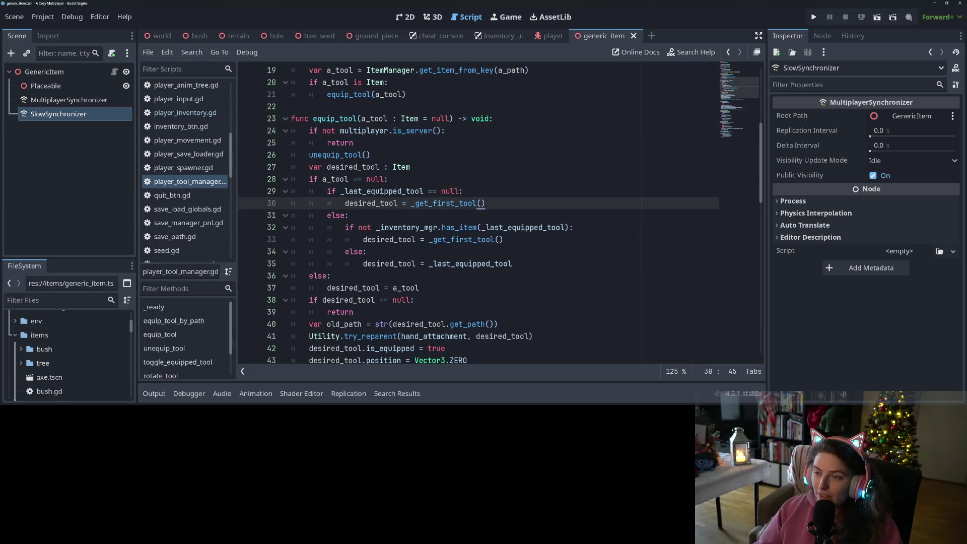
click(672, 276)
scroll(474, 247, up, 1)
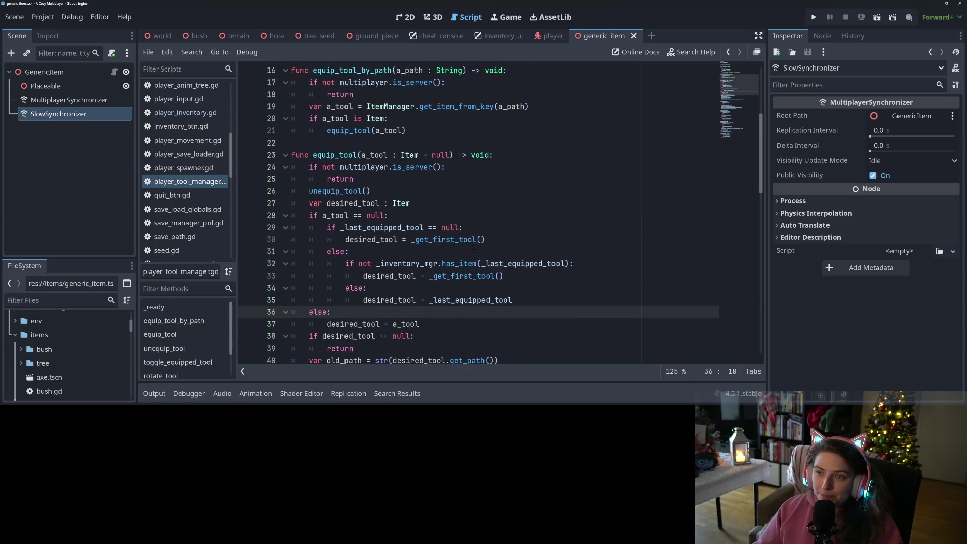
scroll(475, 247, down, 3)
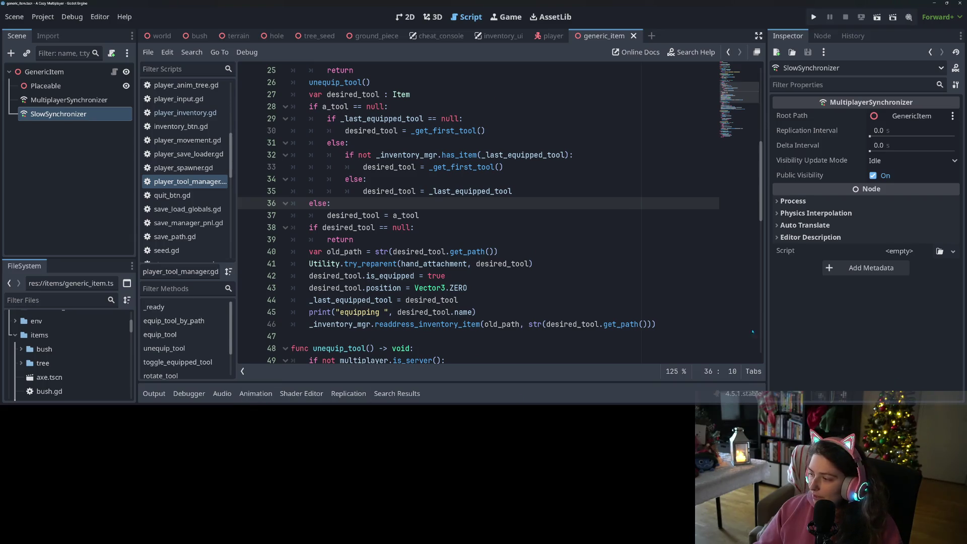
click(559, 276)
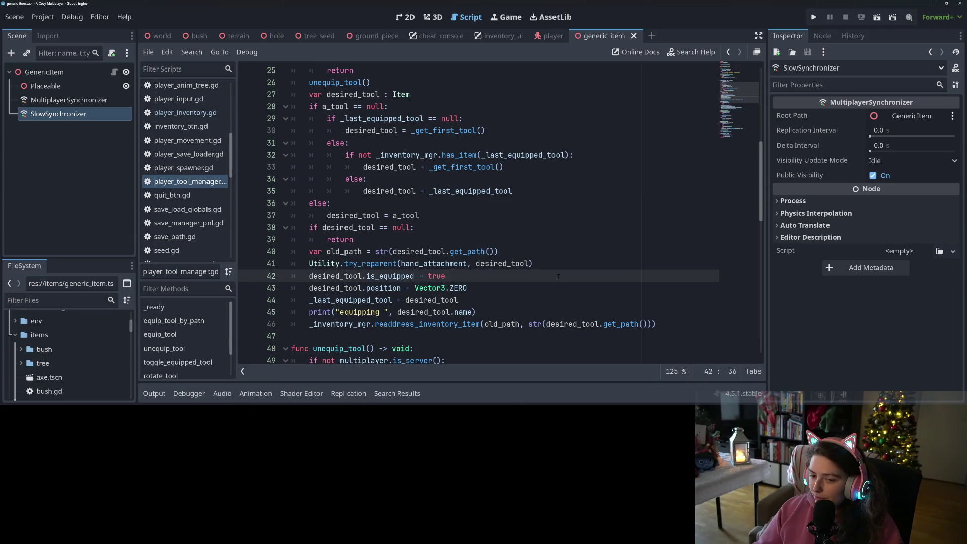
click(499, 285)
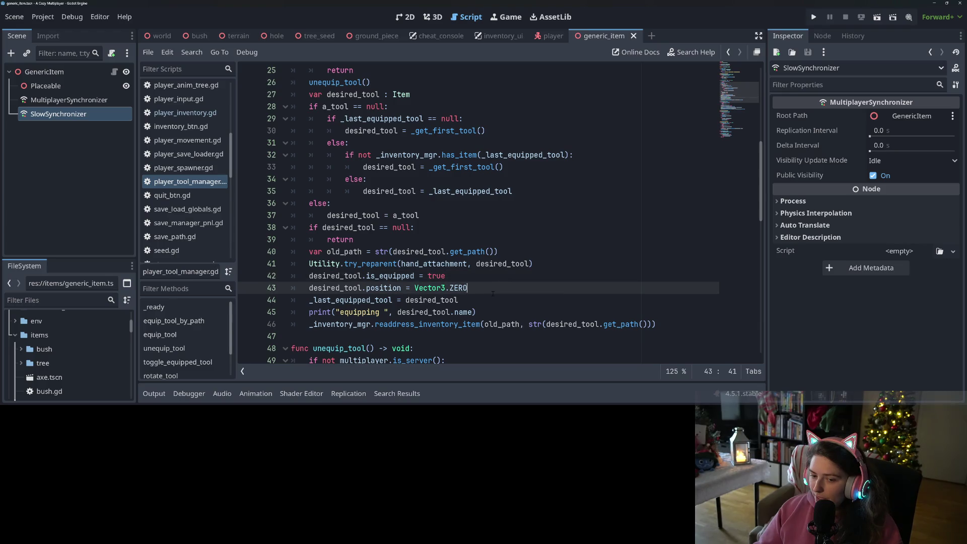
click(491, 300)
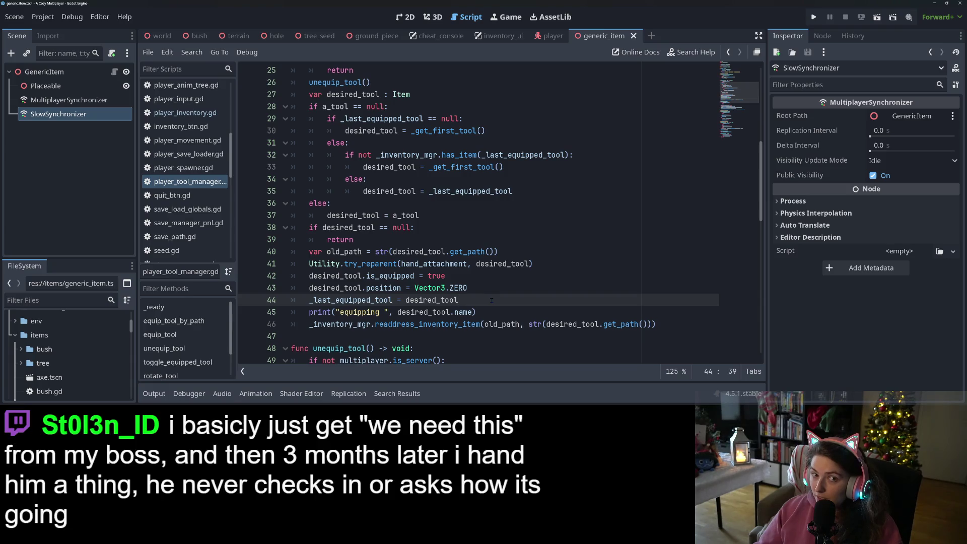
scroll(491, 300, up, 7)
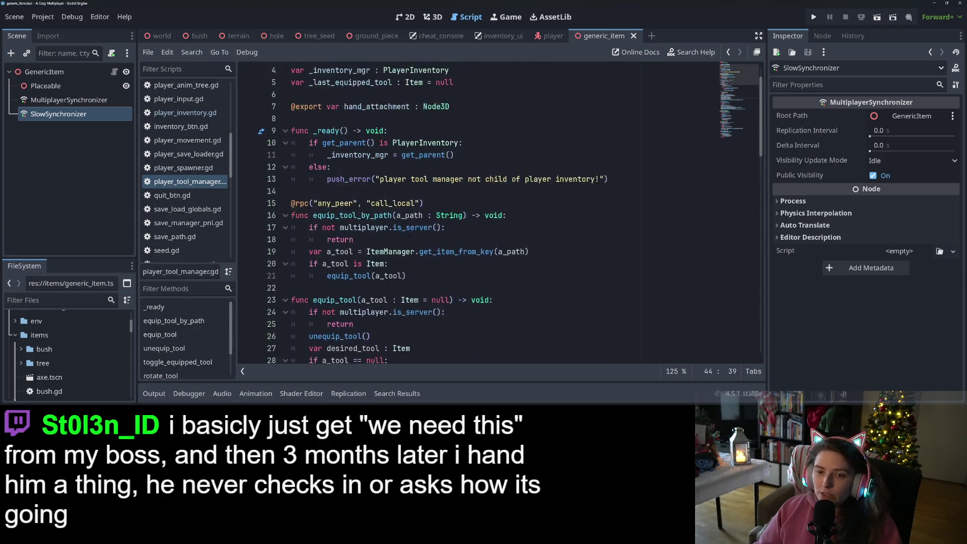
scroll(409, 236, up, 1)
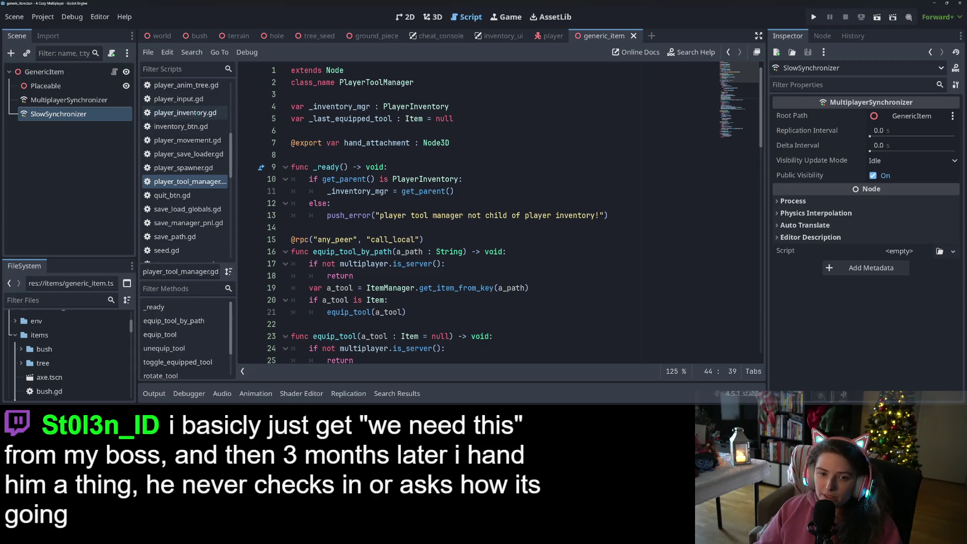
Inspect player_input.gd's open_player_inventory and InventoryUi visibility lines, then run the project
click(186, 101)
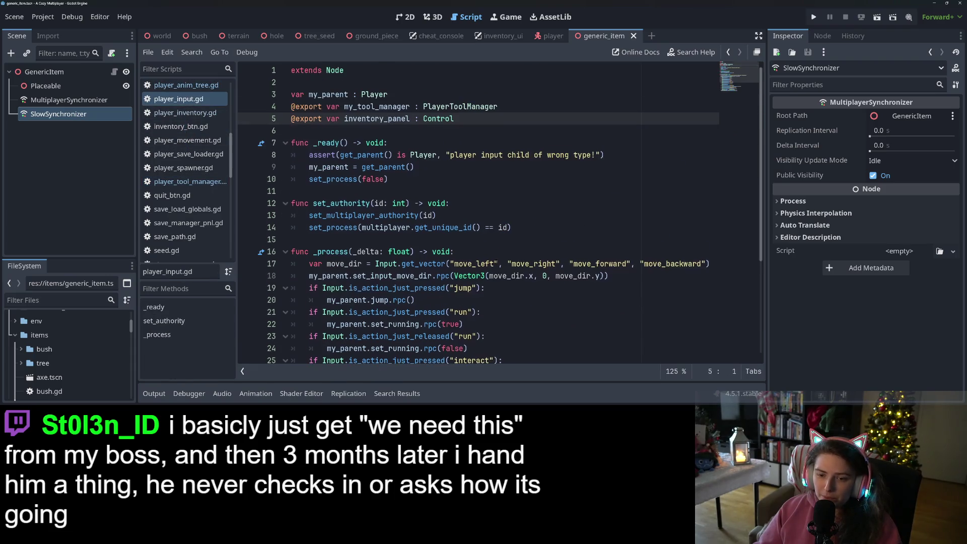
scroll(492, 262, down, 4)
double_click(462, 324)
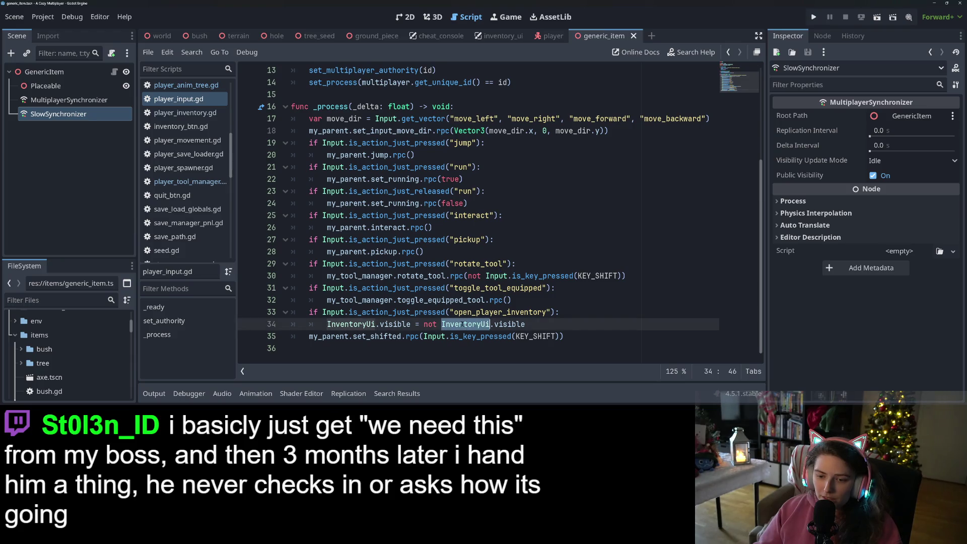
double_click(499, 312)
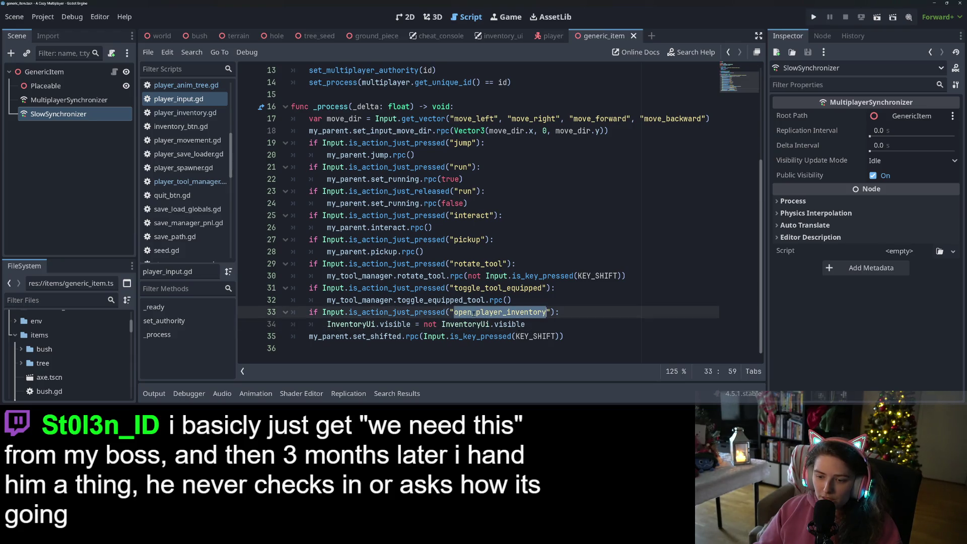
click(469, 325)
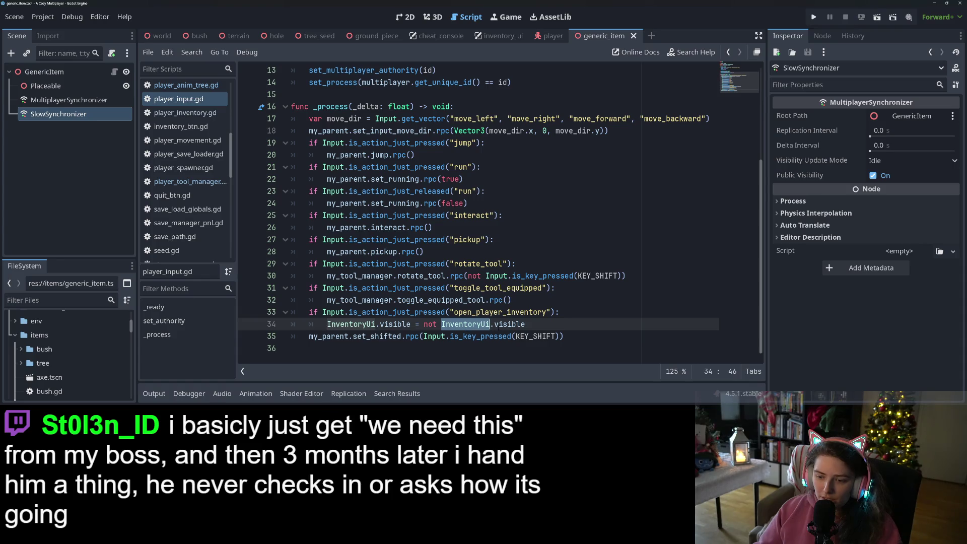
click(464, 324)
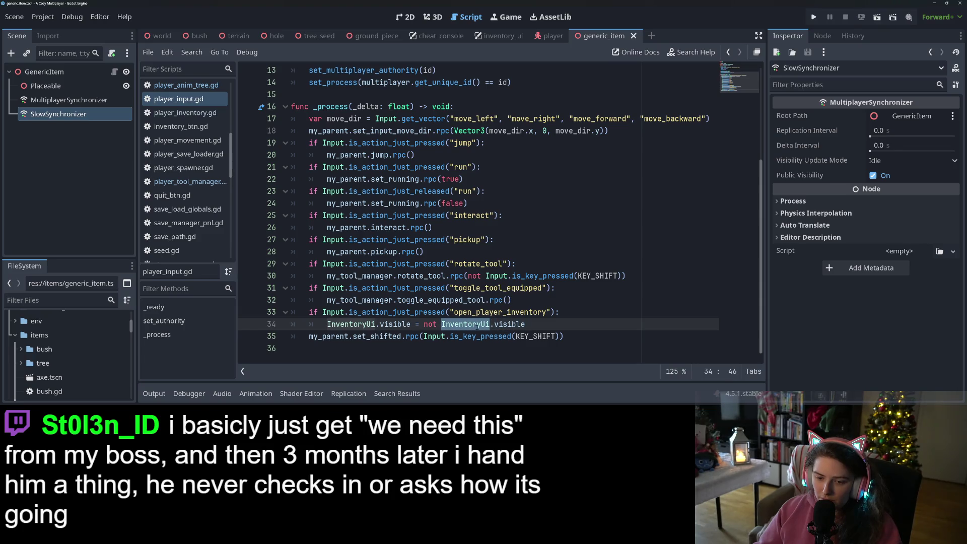
click(495, 324)
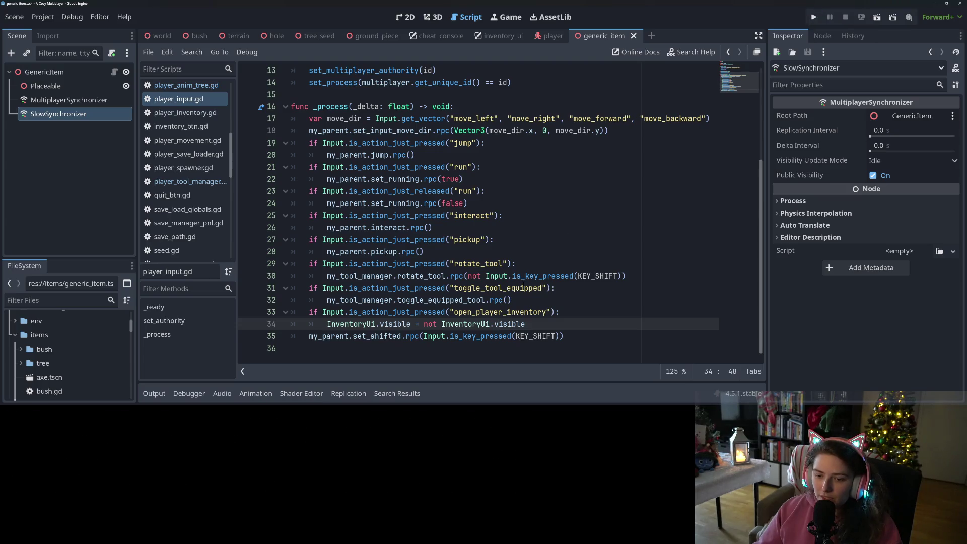
click(812, 16)
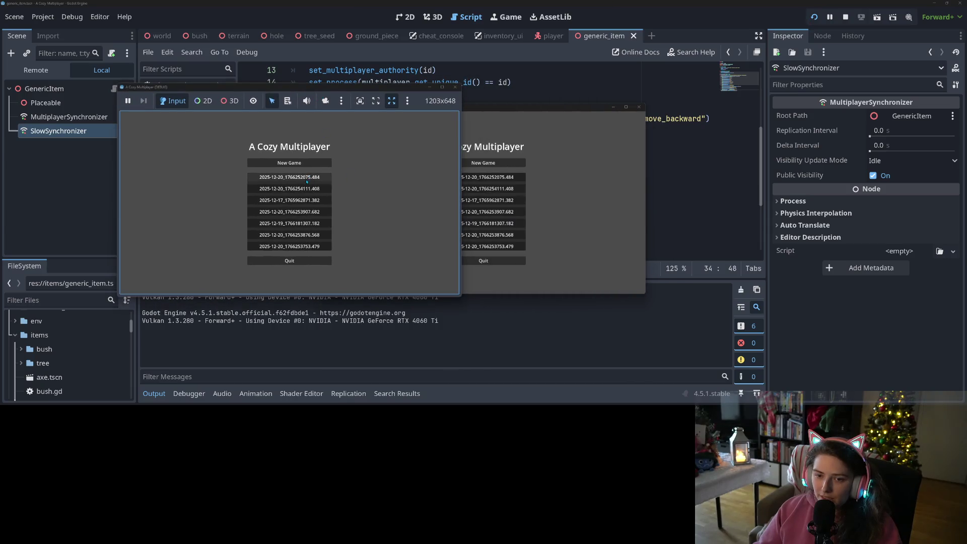
Load a save in both game windows, move the second to the right, and join the hosted game
key(Return)
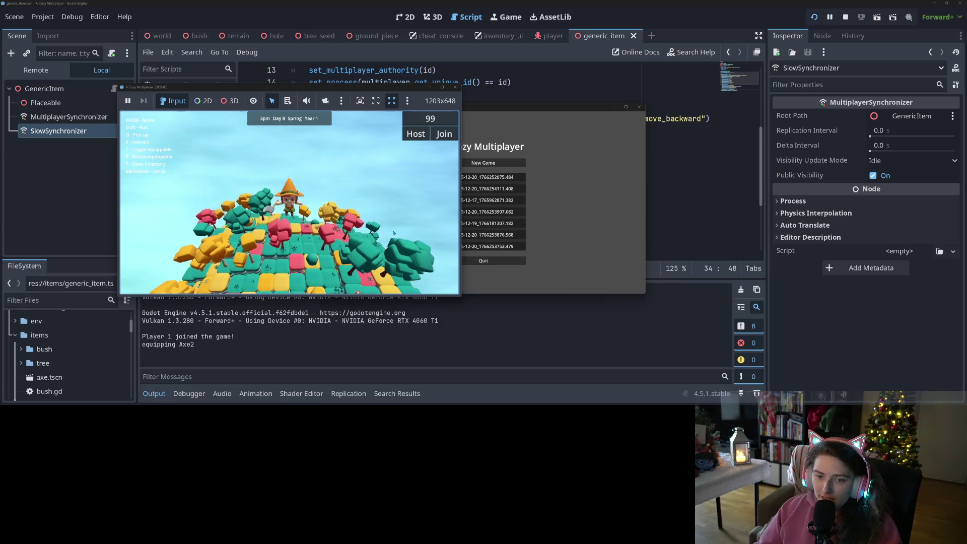
key(f)
key(f)
click(529, 194)
key(Return)
mouse_move(537, 107)
mouse_down()
mouse_move(658, 106)
mouse_move(678, 97)
mouse_up()
key(f)
key(f)
click(370, 204)
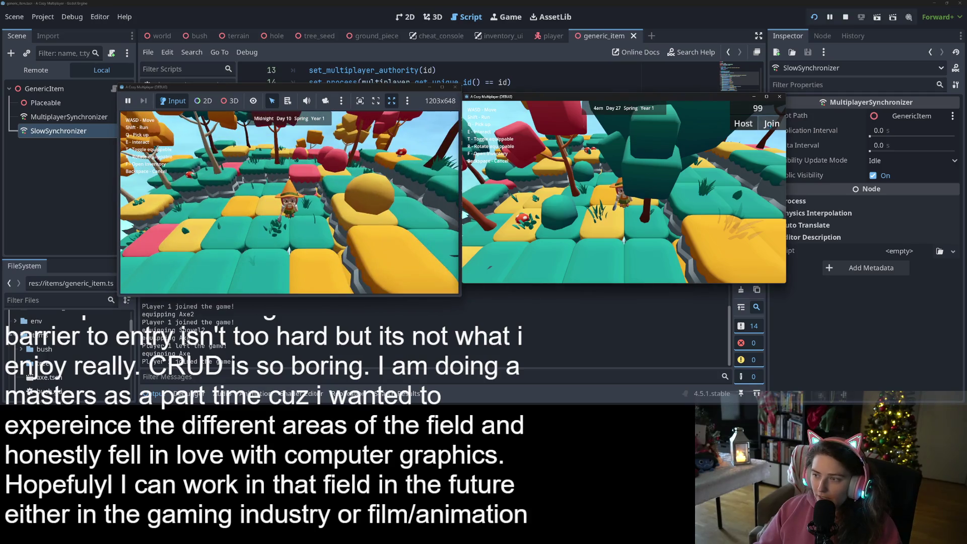
click(772, 123)
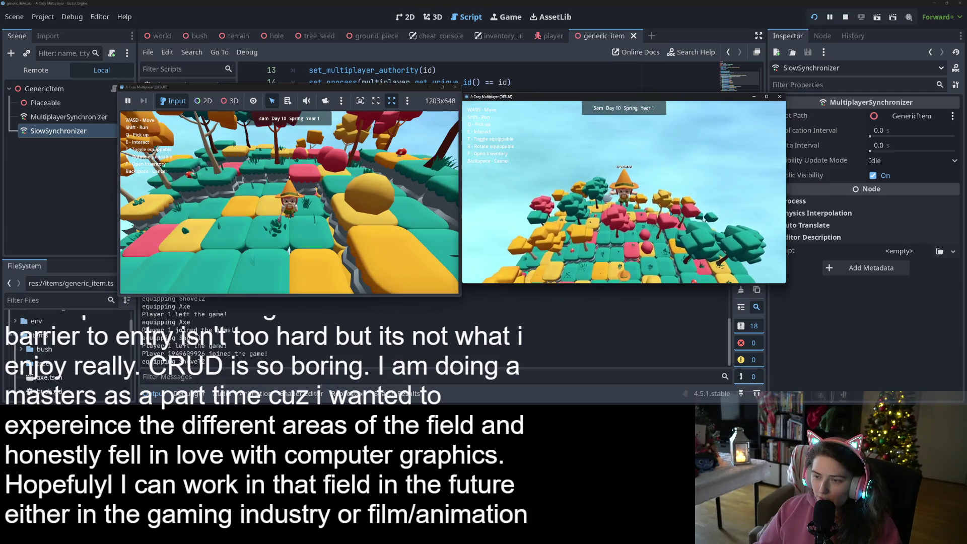
Toggle the inventories with F until both players' inventory panels are open
key(f)
key(f)
key(f)
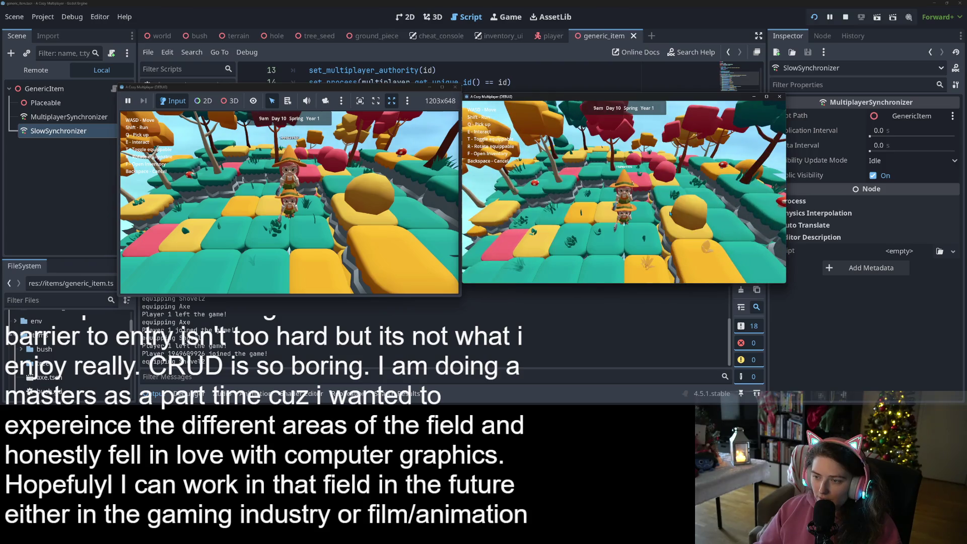
key(f)
key(f)
key(f)
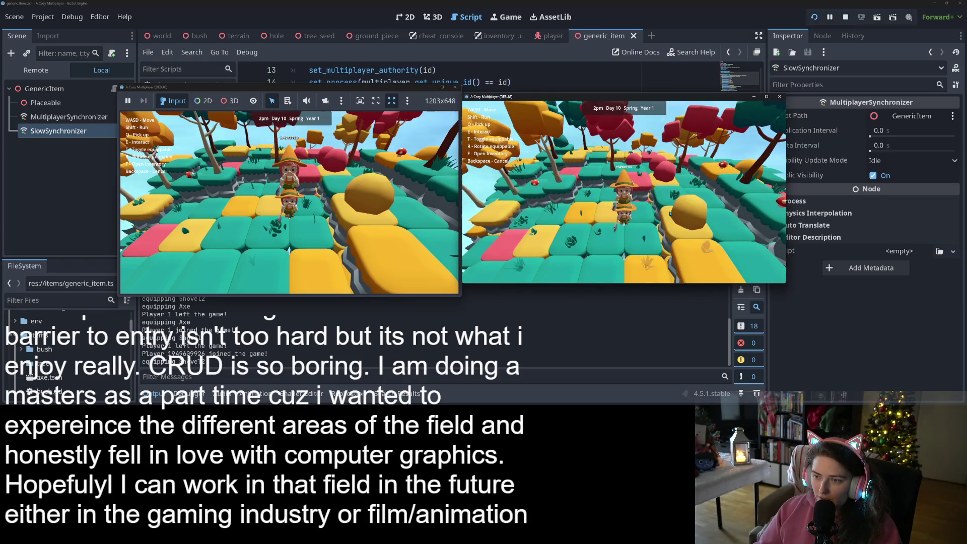
key(f)
key(f)
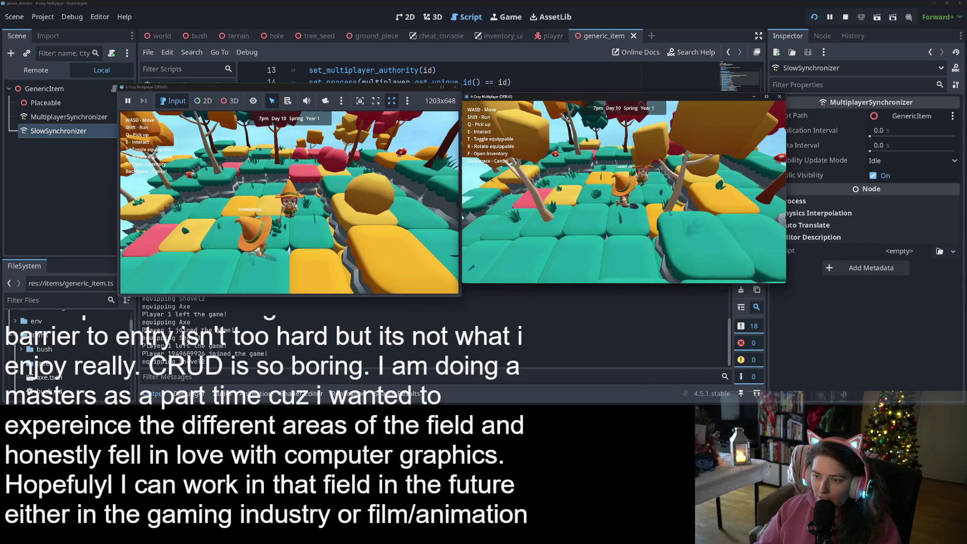
key(f)
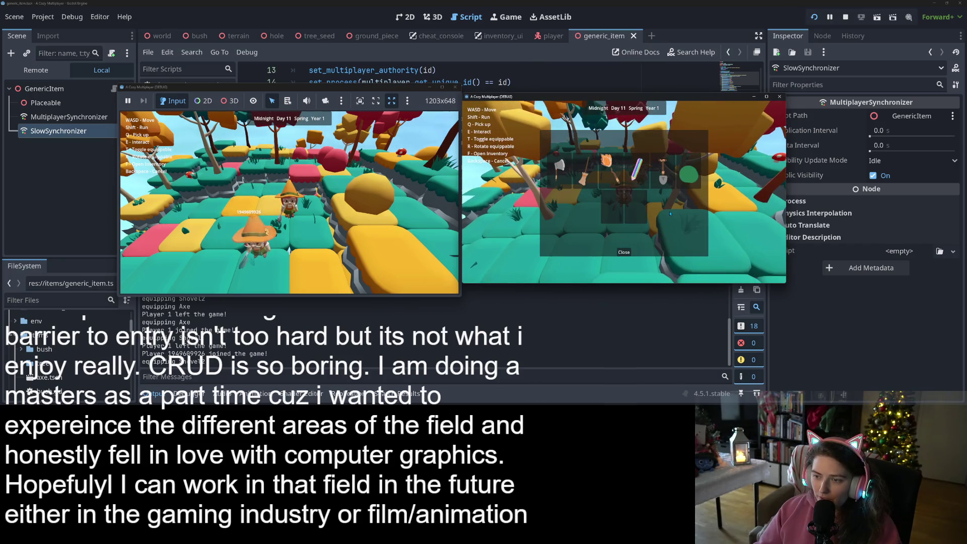
key(f)
key(f)
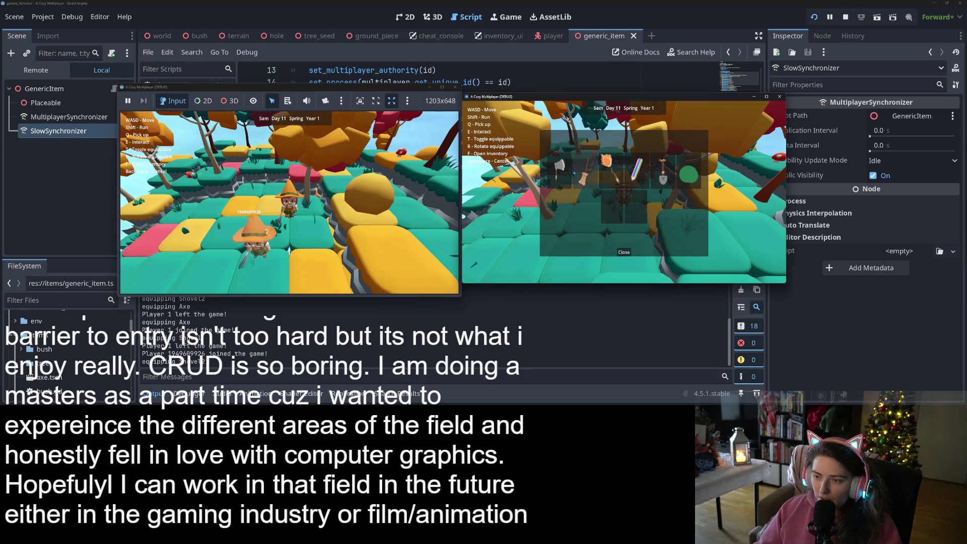
key(f)
key(f)
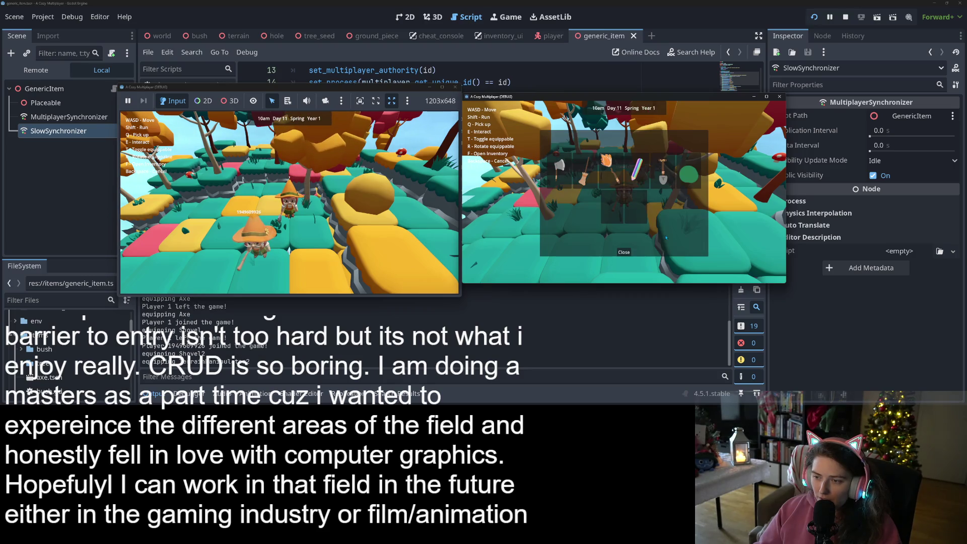
key(f)
key(f)
key(f)
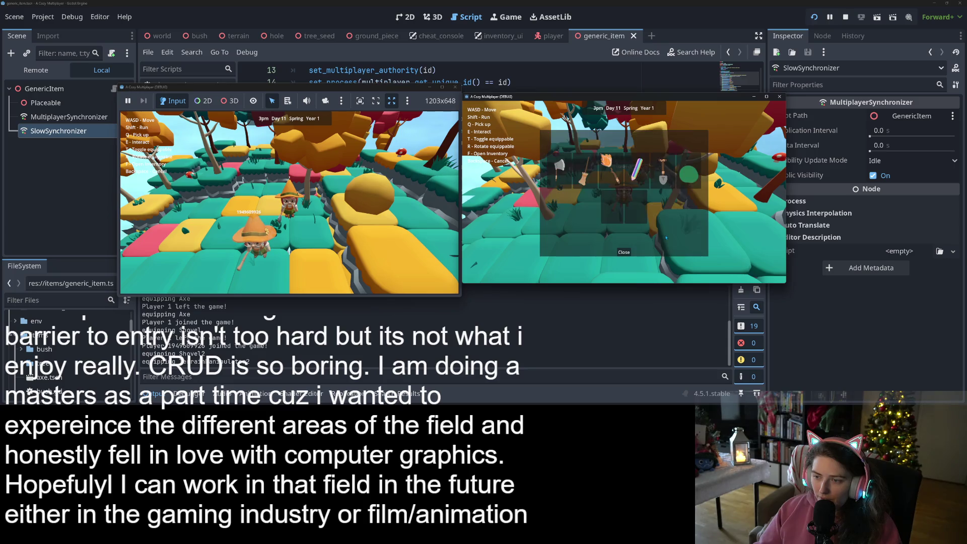
key(f)
key(f)
key(f)
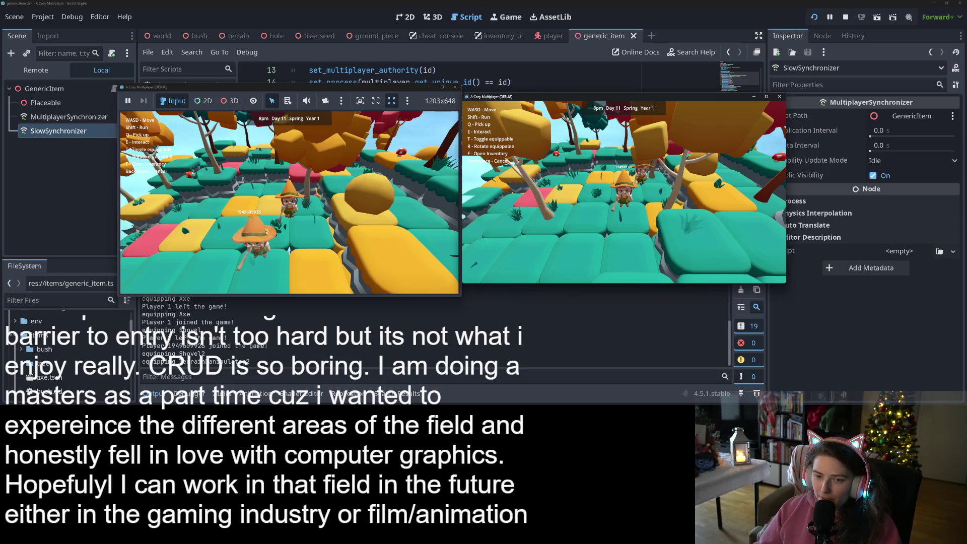
key(f)
key(f)
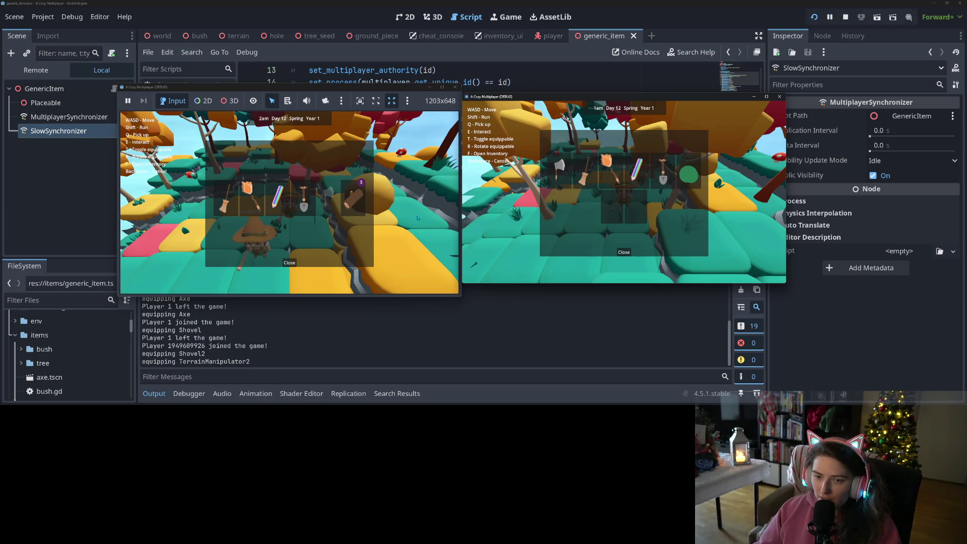
Switch between both game windows, toggling each player's inventory open and closed
key(f)
key(f)
key(f)
key(f)
key(f)
click(414, 222)
key(f)
key(alt+Tab)
key(f)
key(f)
key(f)
key(f)
key(alt+Tab)
key(f)
key(f)
key(f)
key(f)
key(f)
key(f)
click(506, 239)
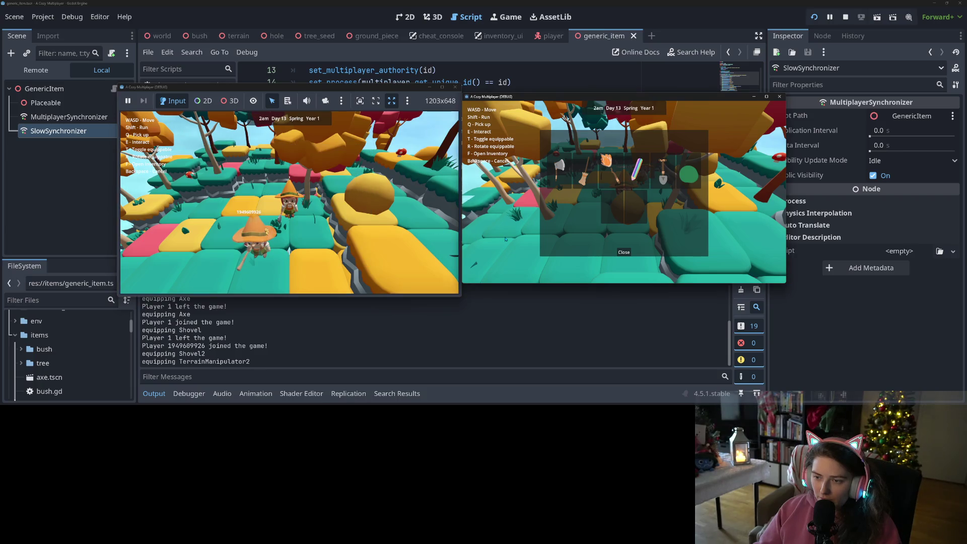
key(f)
key(f)
key(f)
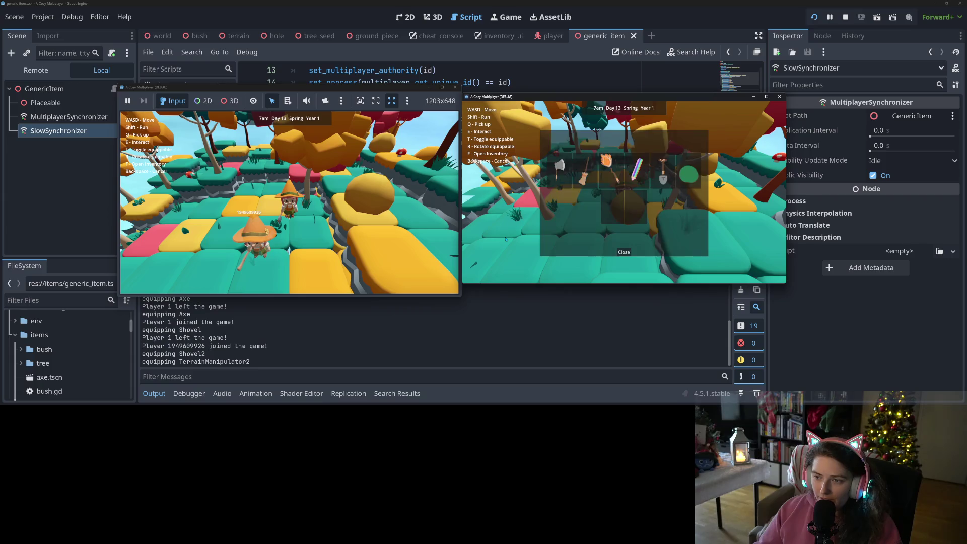
key(f)
click(423, 223)
key(f)
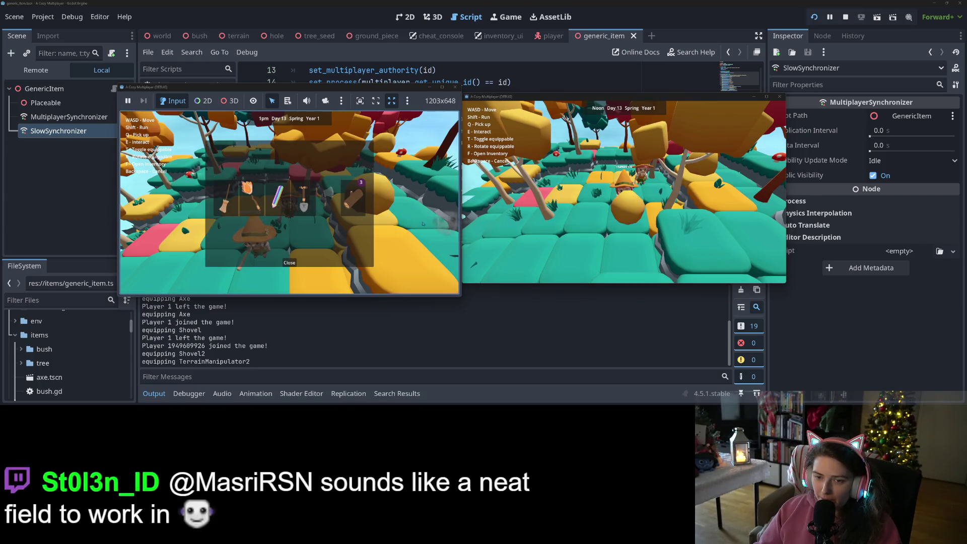
click(490, 224)
key(f)
key(f)
key(f)
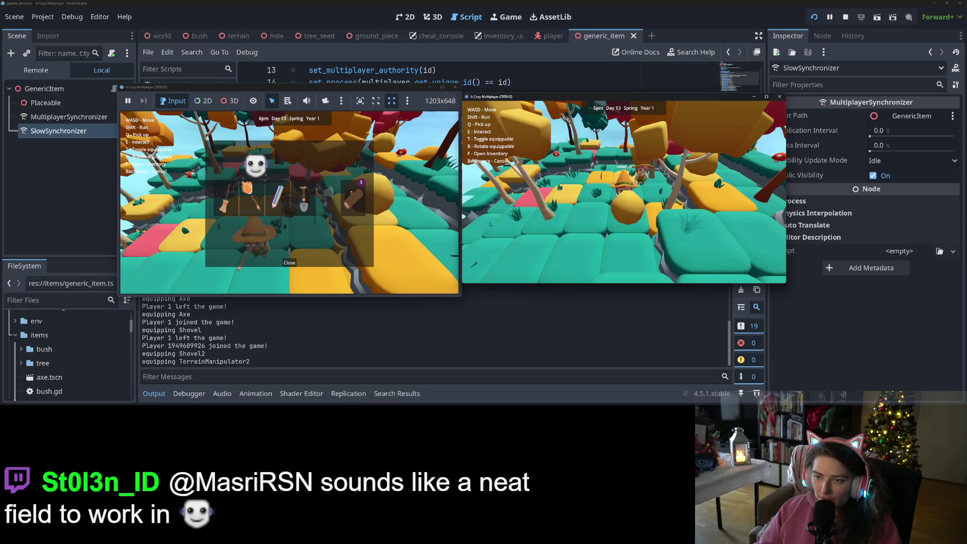
click(316, 200)
key(f)
key(f)
key(f)
Rearrange the first player's inventory, moving the shovel to the fifth slot and equipping the wand
drag(315, 200, 355, 223)
key(f)
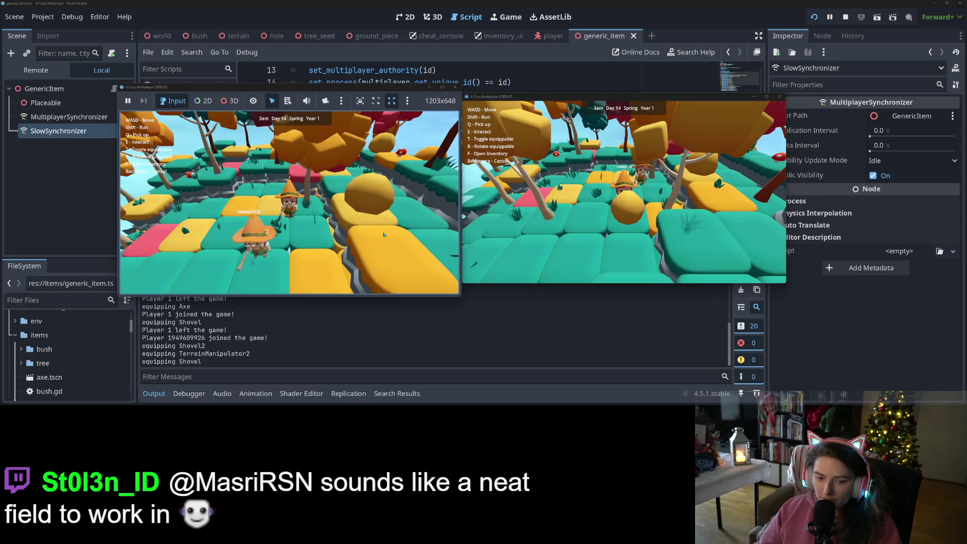
key(f)
key(f)
key(f)
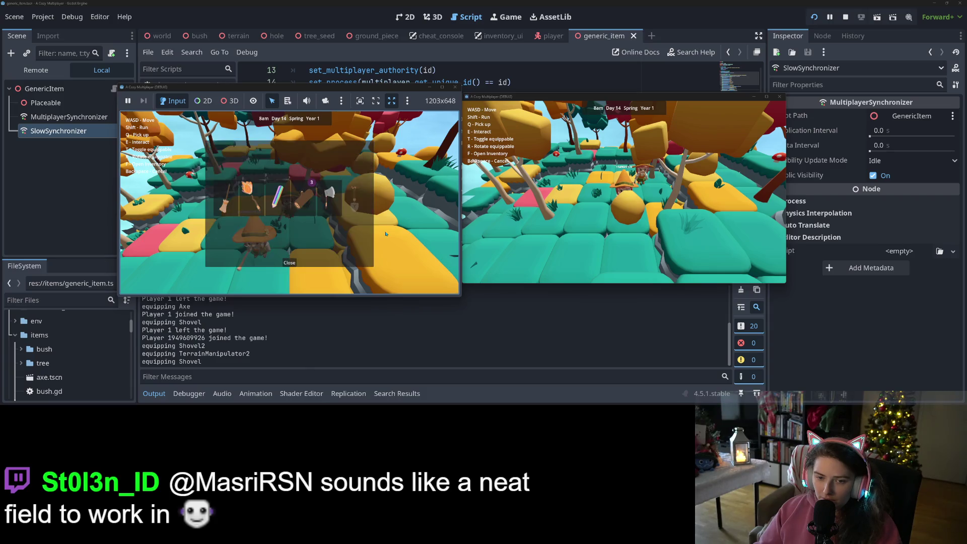
drag(277, 199, 252, 197)
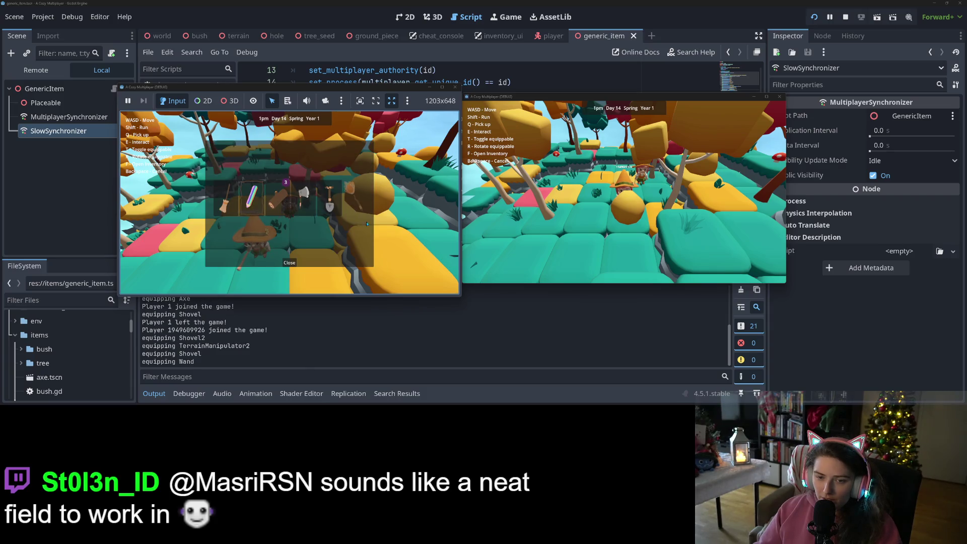
key(f)
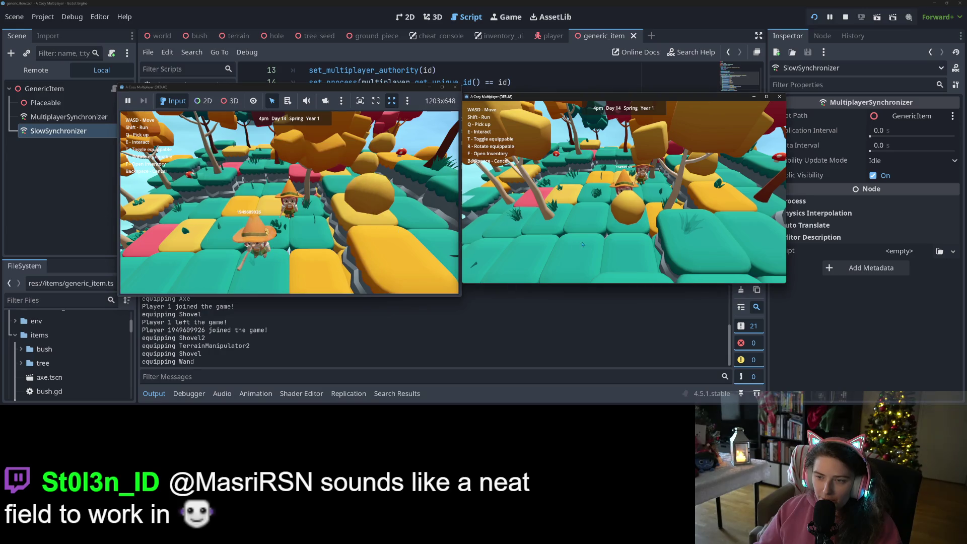
Rearrange the second player's inventory and equip the tree seed, then the magic pencil
key(f)
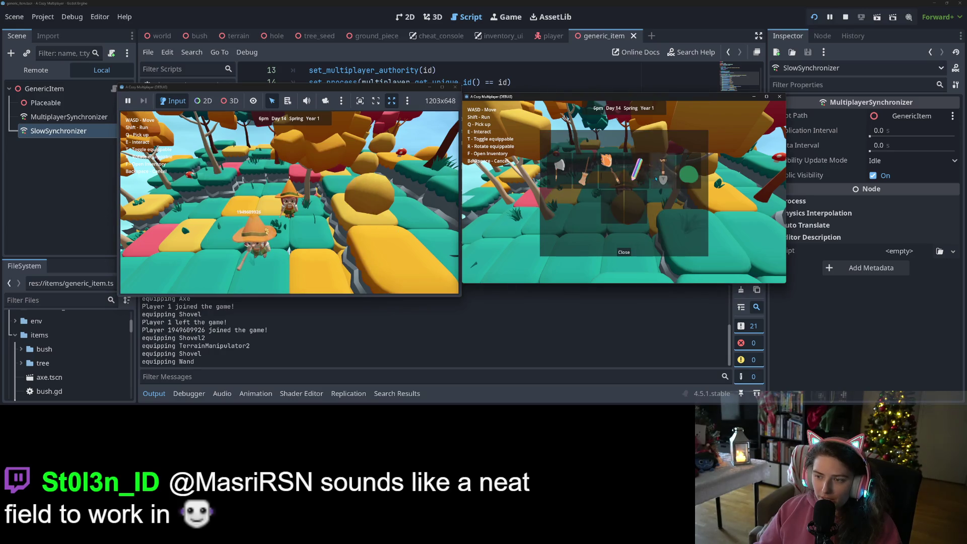
key(f)
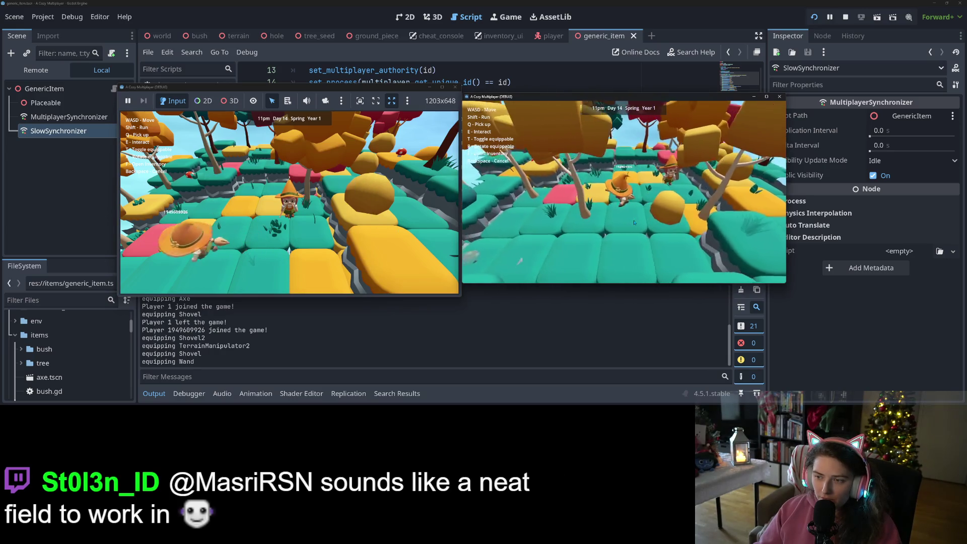
key(f)
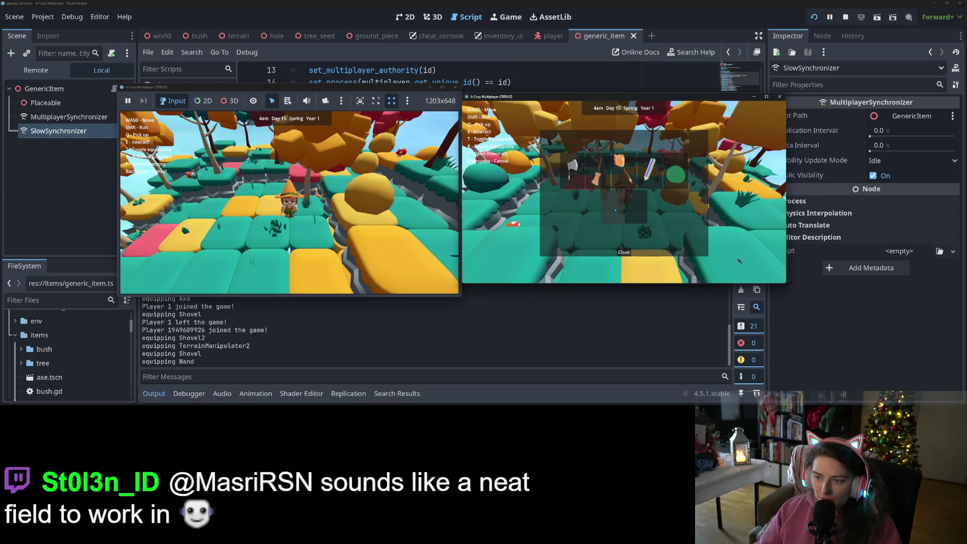
drag(615, 210, 597, 171)
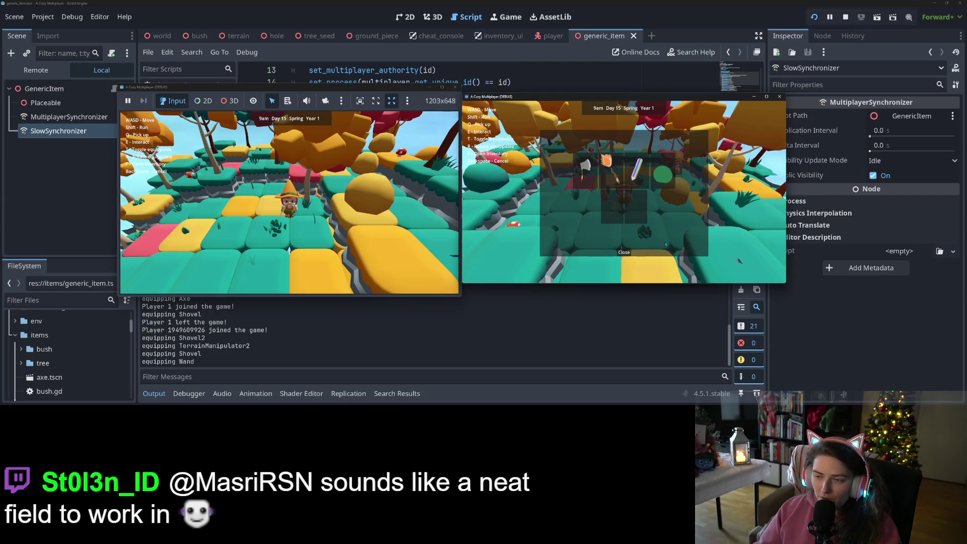
click(638, 214)
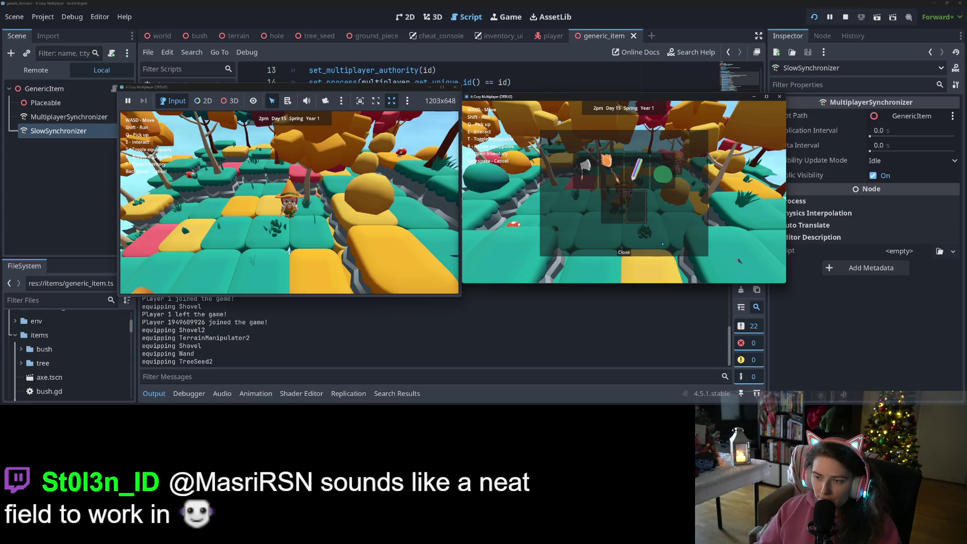
key(f)
key(f)
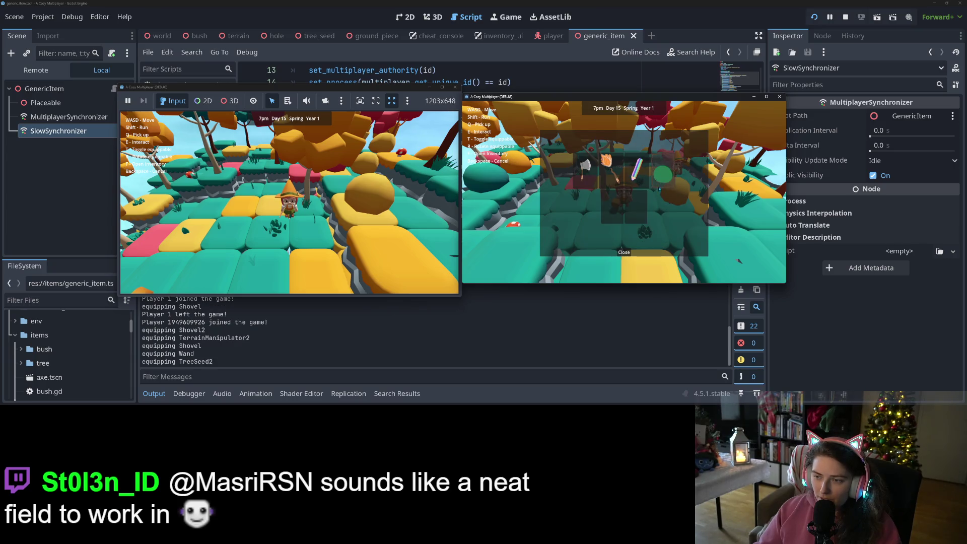
key(f)
key(f)
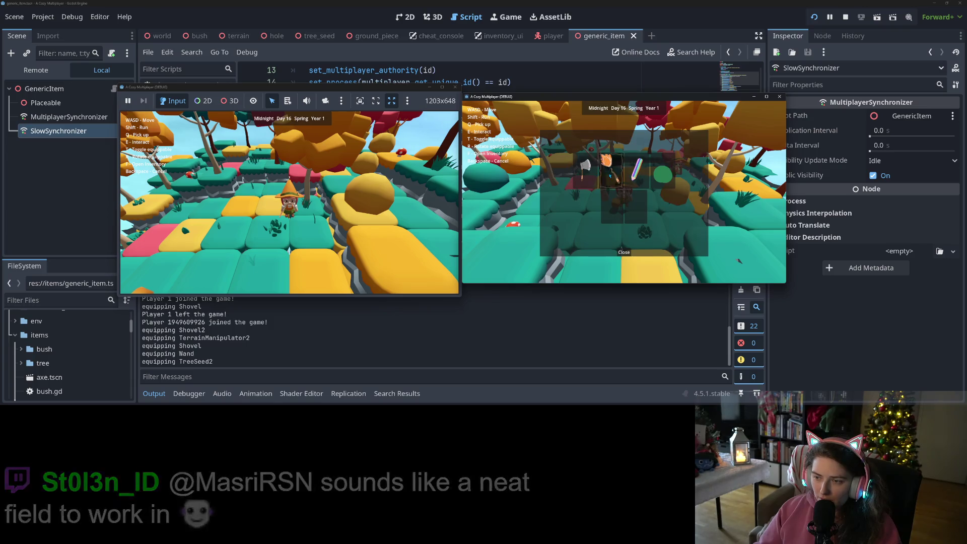
key(f)
key(f)
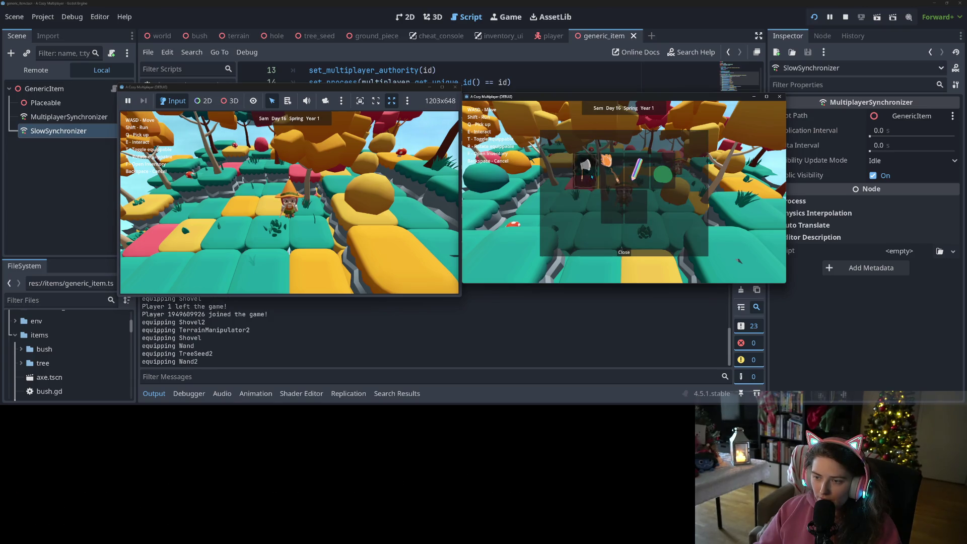
scroll(671, 226, down, 1)
key(f)
key(f)
click(644, 175)
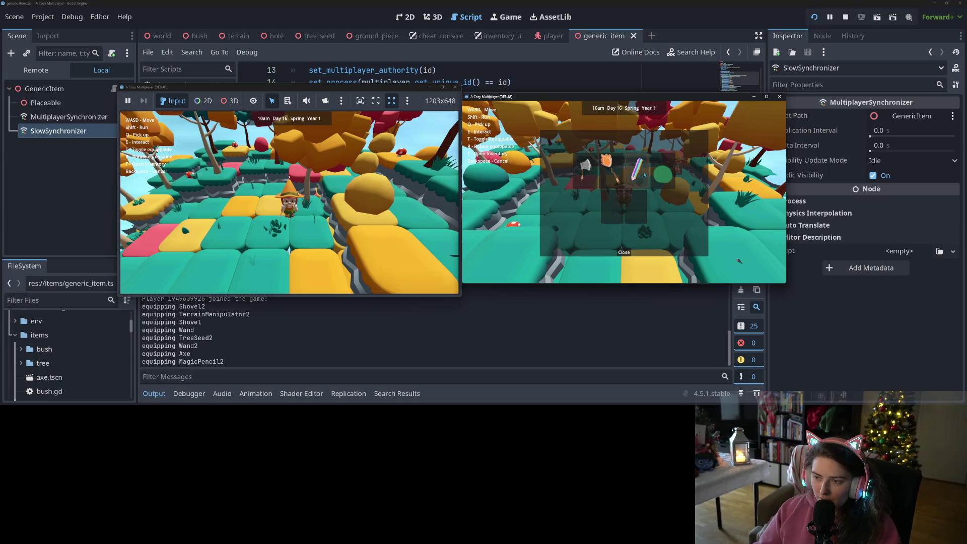
key(f)
Equip the shovel for the first player, then stop the game session
click(306, 207)
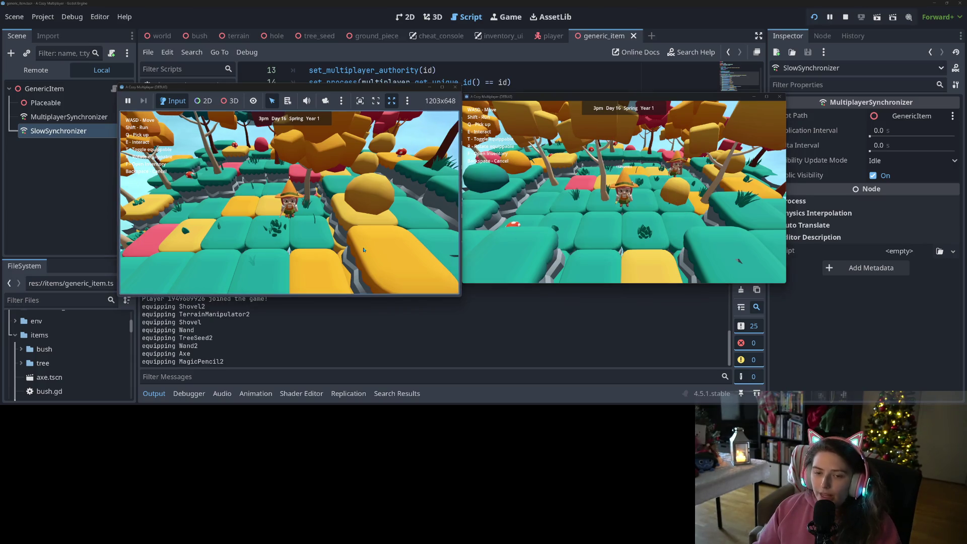
key(f)
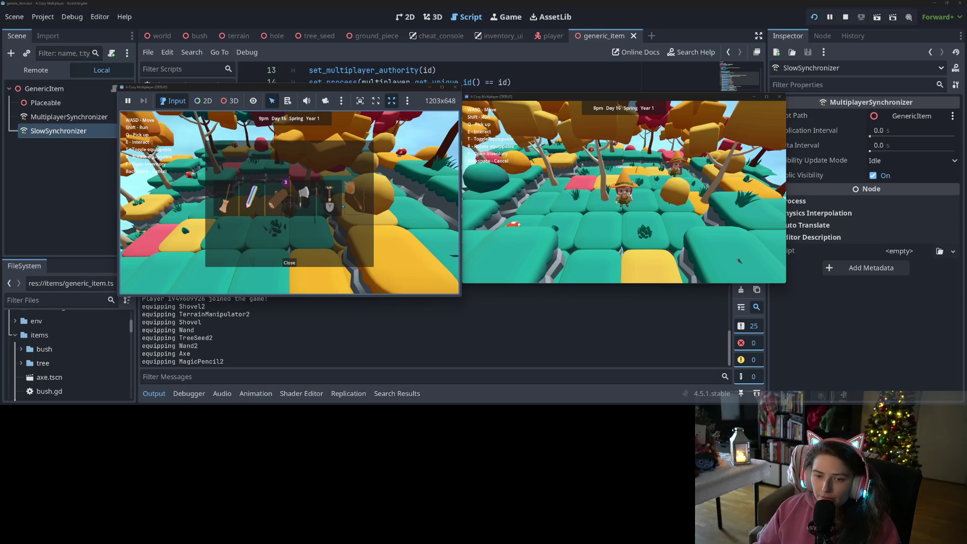
click(343, 206)
key(f)
key(f)
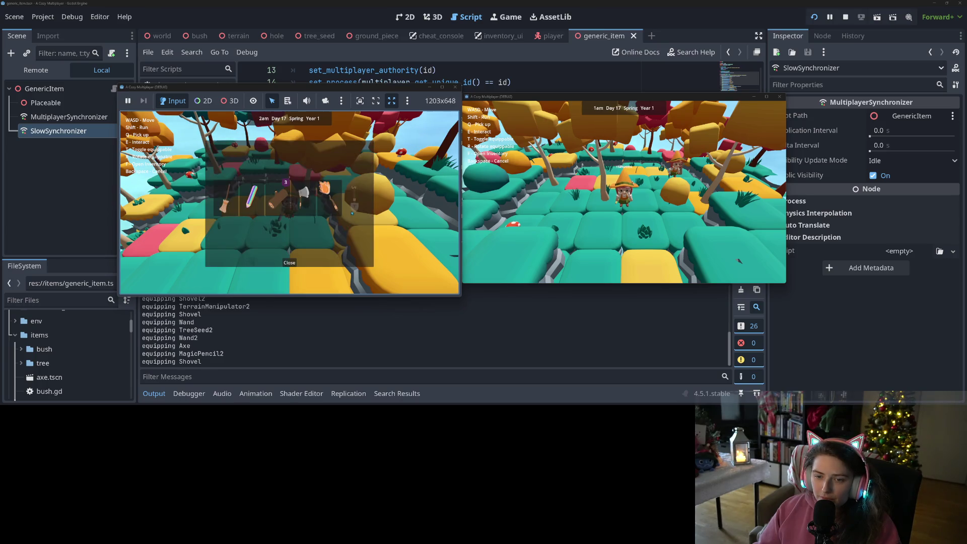
click(846, 17)
click(379, 227)
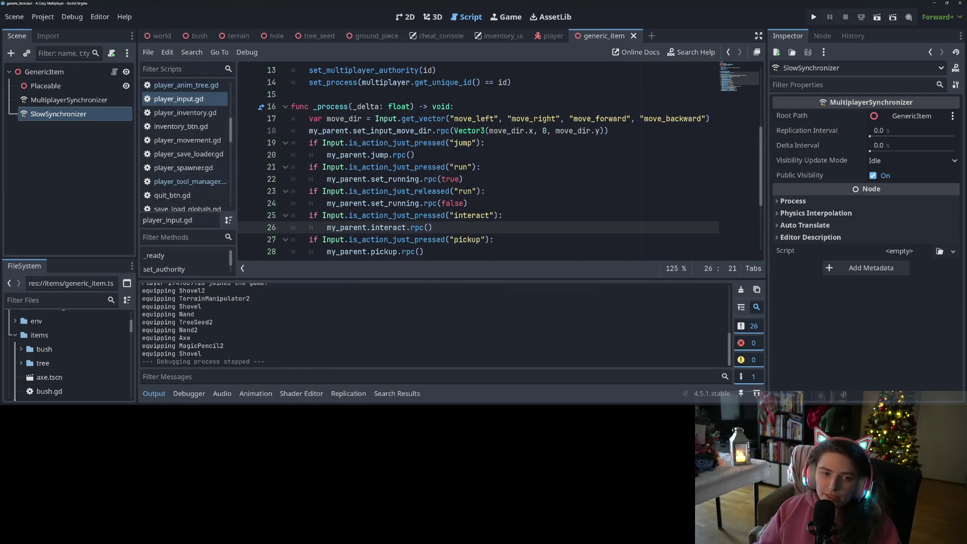
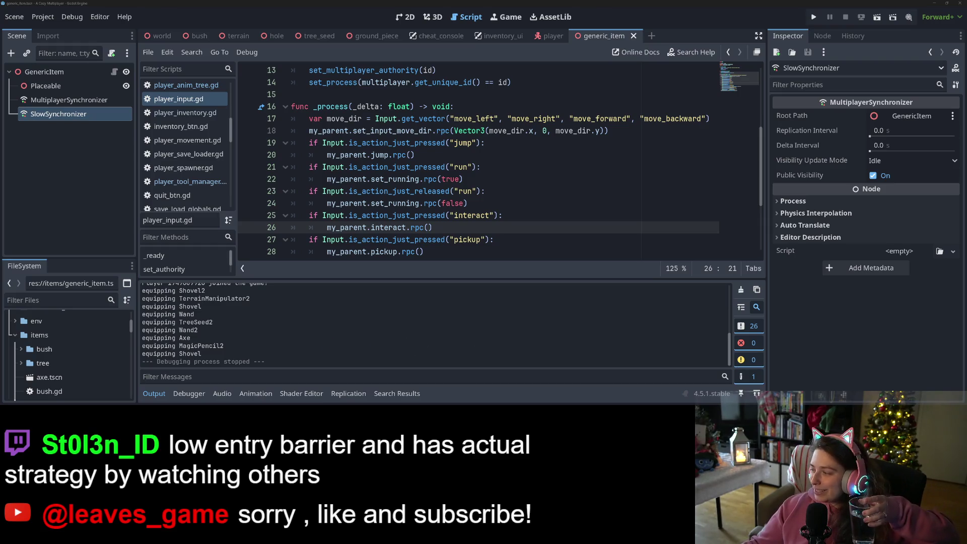
Switch from Godot to Firefox and open a new blank tab
key(alt+Tab)
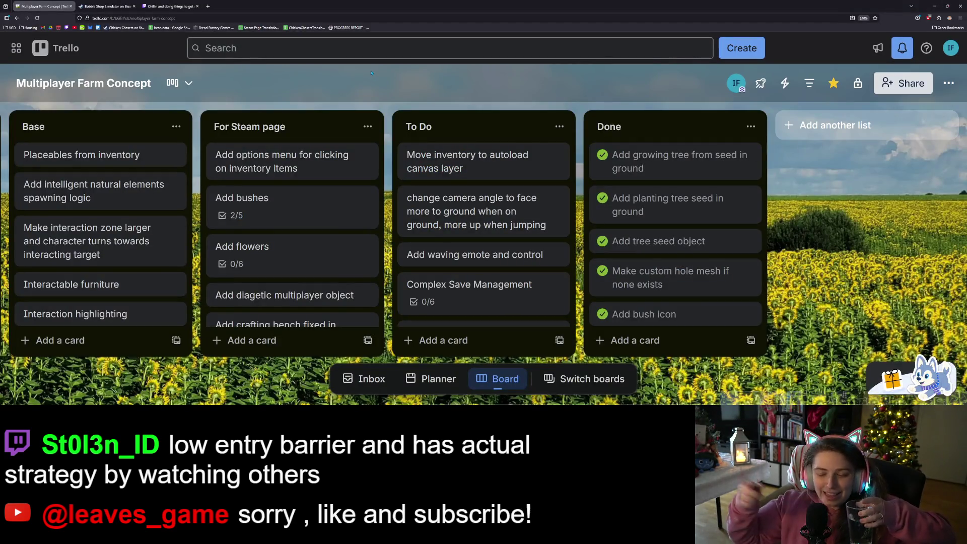
click(208, 6)
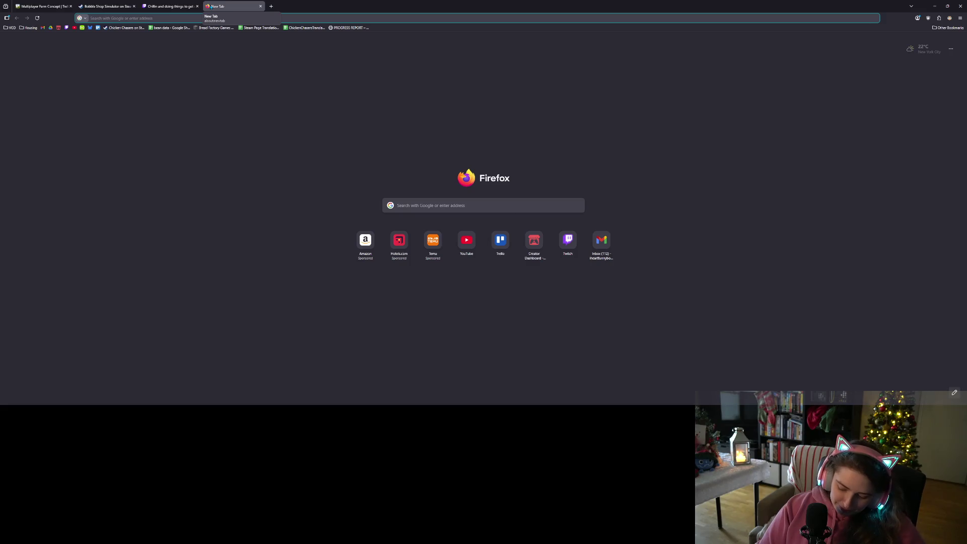
Search for 'Root board game' and open the BoardGameGeek 'Root | Board Game' result
text(Root)
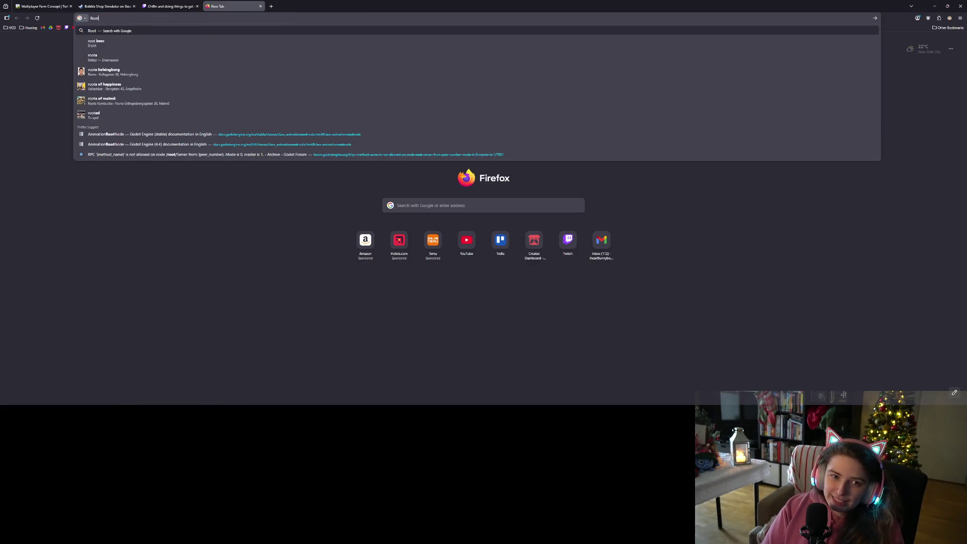
text( board g)
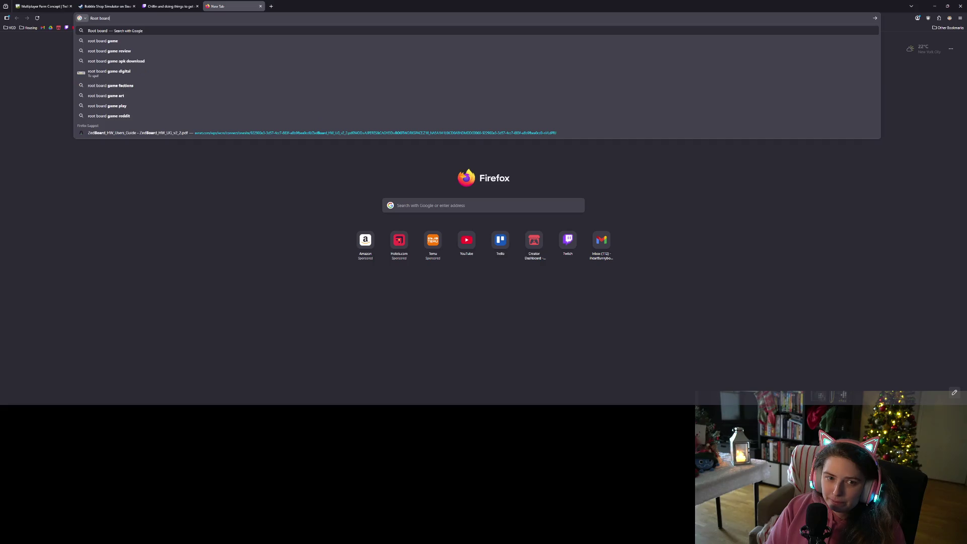
text(ame)
key(Return)
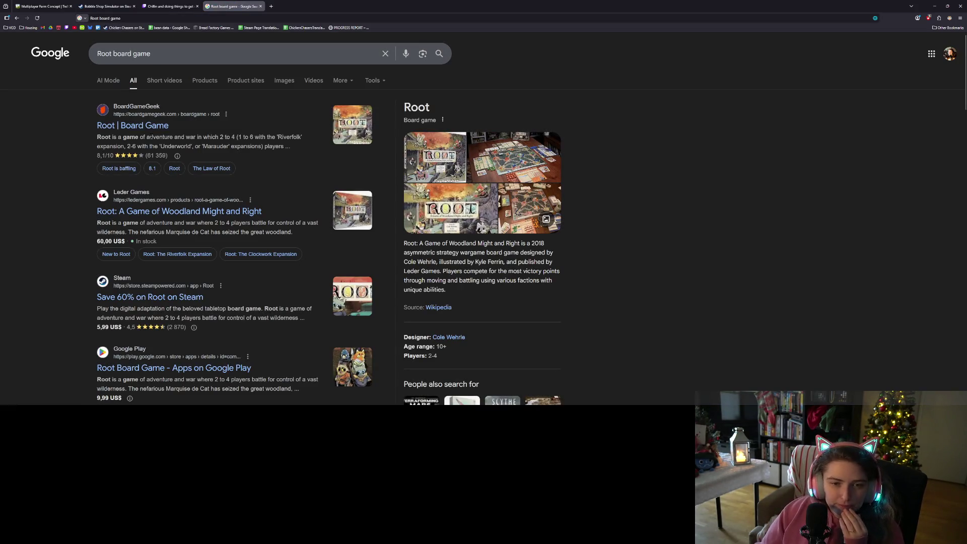
click(150, 127)
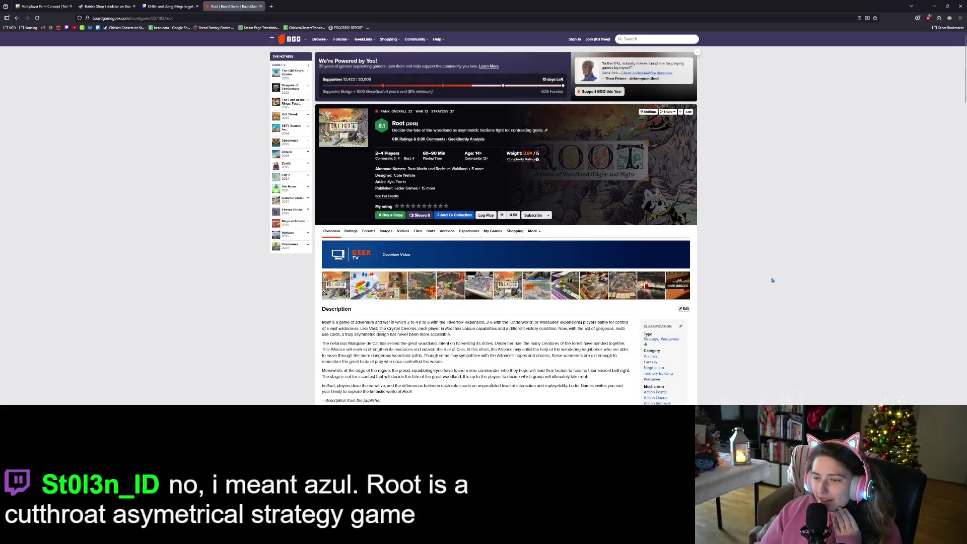
Turn on Dark Reader for BoardGameGeek and scroll through Root's description
click(950, 18)
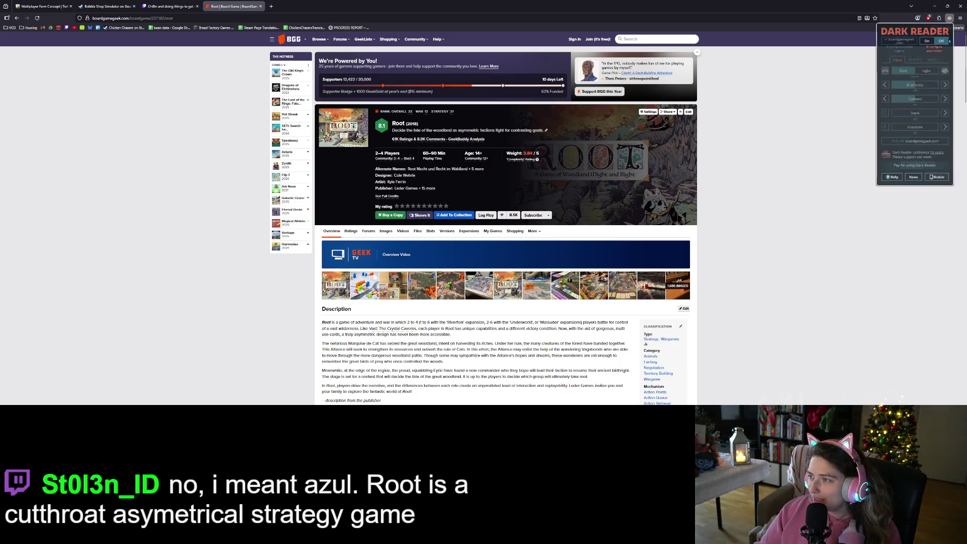
click(927, 40)
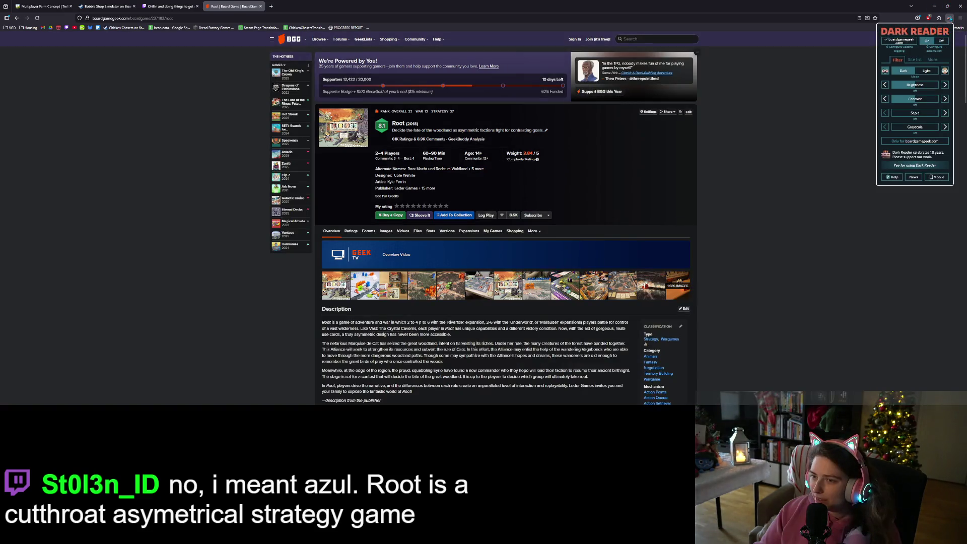
click(791, 238)
ctrl+scroll(739, 268, up, 4)
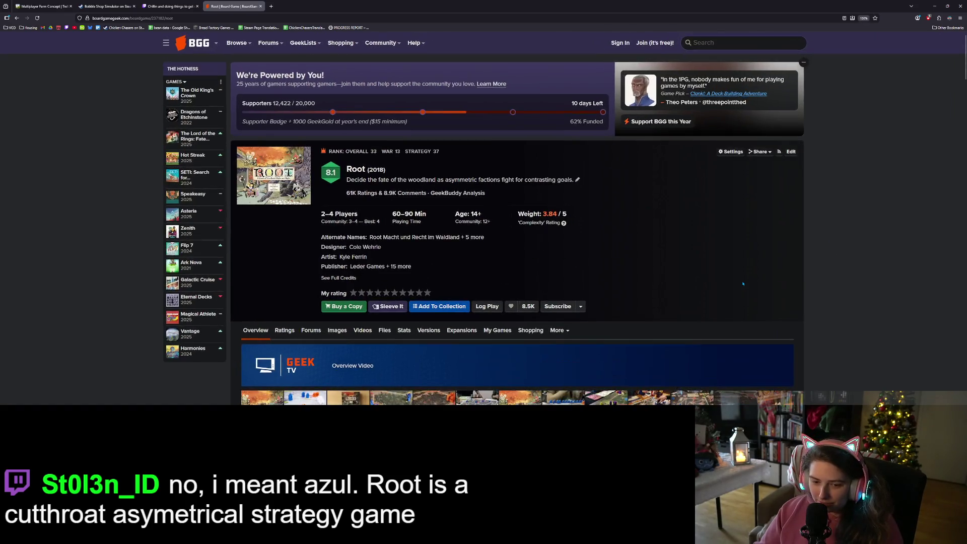
scroll(787, 309, down, 5)
ctrl+scroll(781, 315, up, 2)
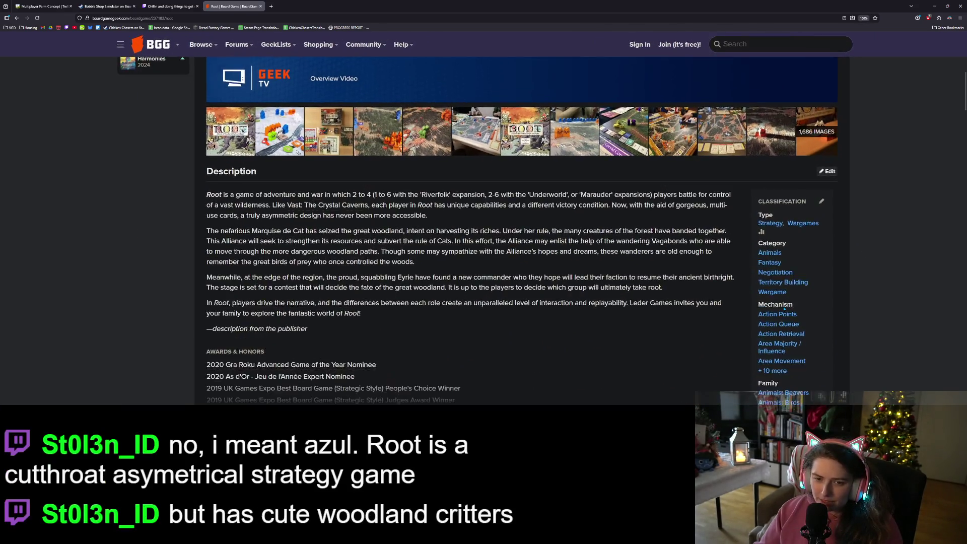
scroll(777, 320, down, 2)
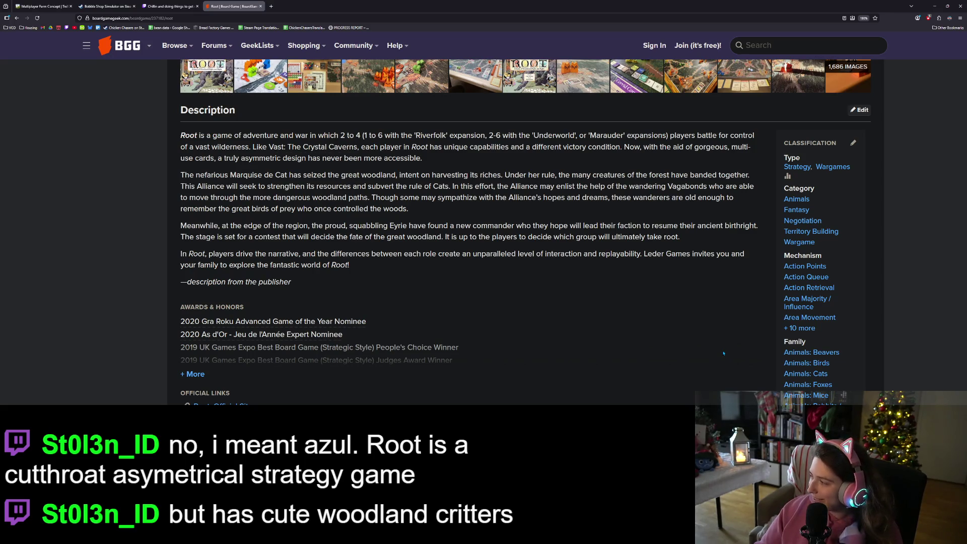
scroll(483, 379, up, 4)
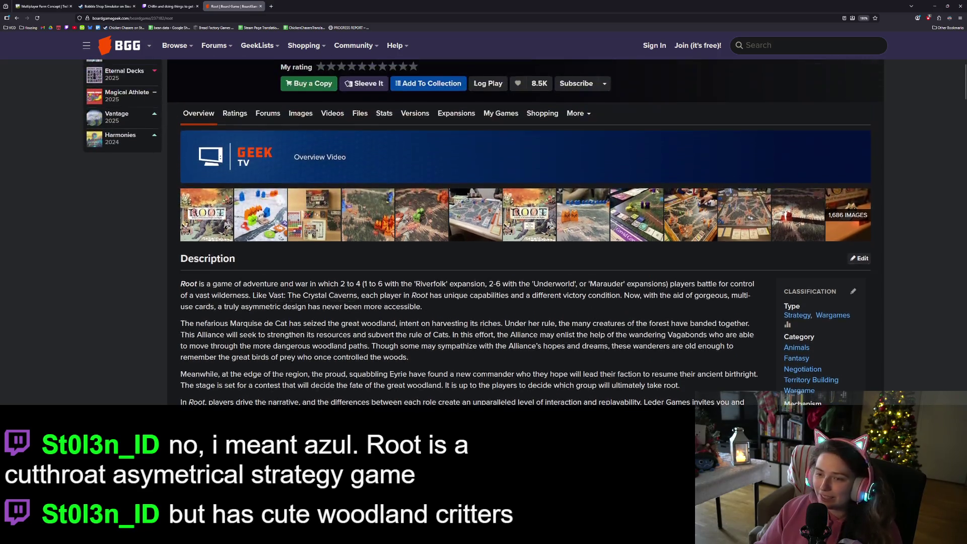
Open the Root image gallery and step through the cover, box art, bird, beaver and otter images
click(208, 298)
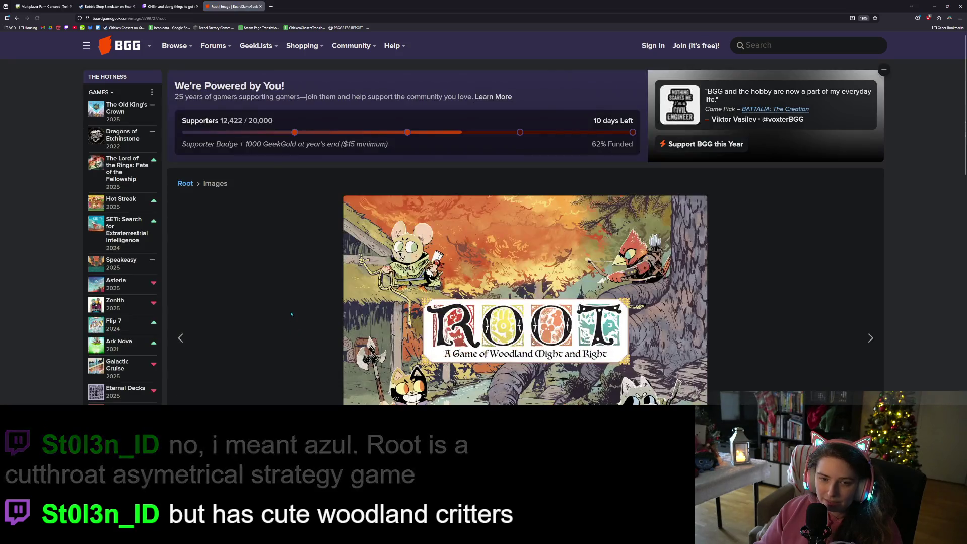
scroll(489, 324, down, 2)
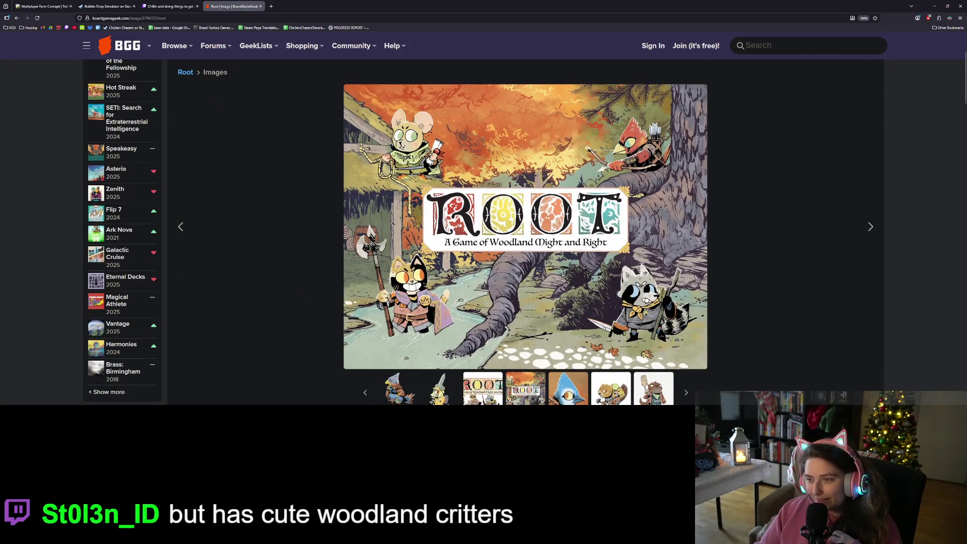
scroll(488, 317, down, 1)
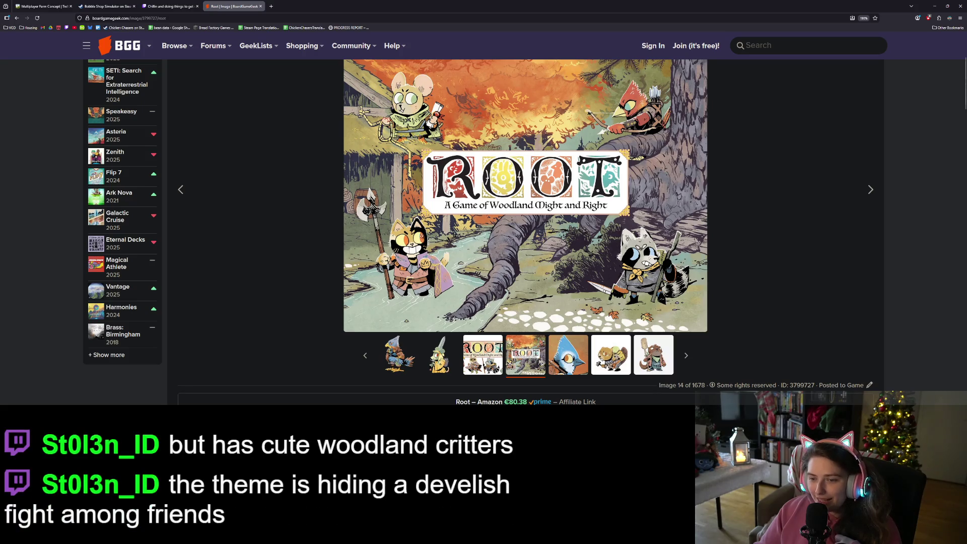
click(441, 359)
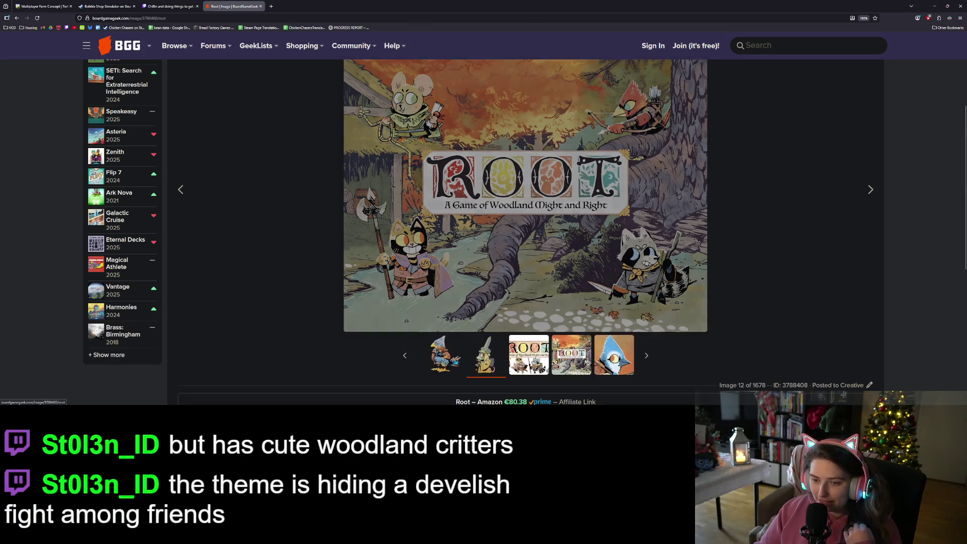
click(569, 355)
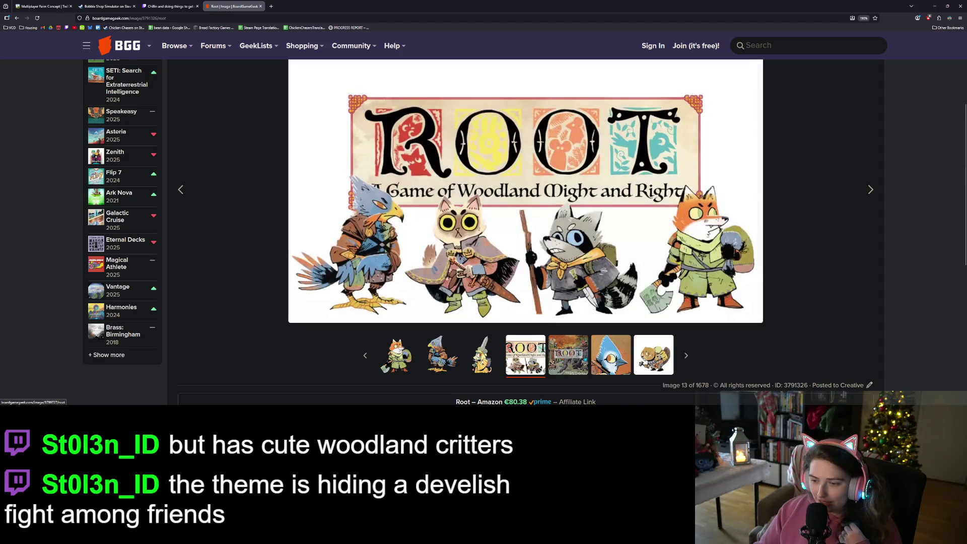
click(568, 356)
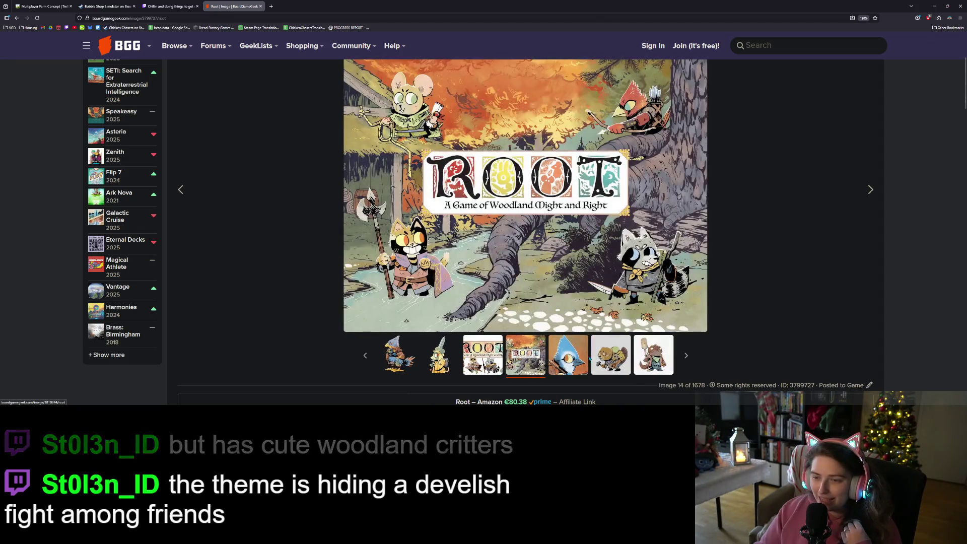
click(568, 355)
click(568, 356)
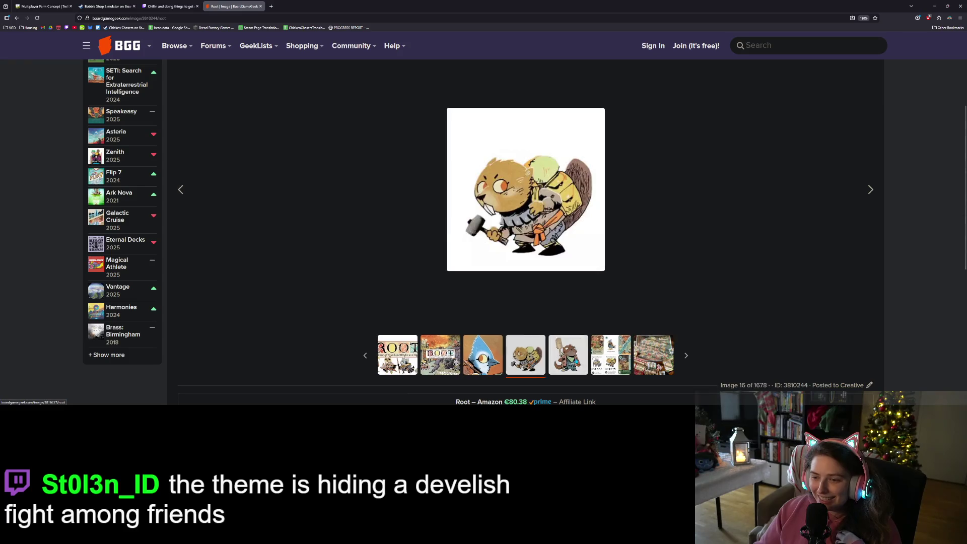
click(568, 356)
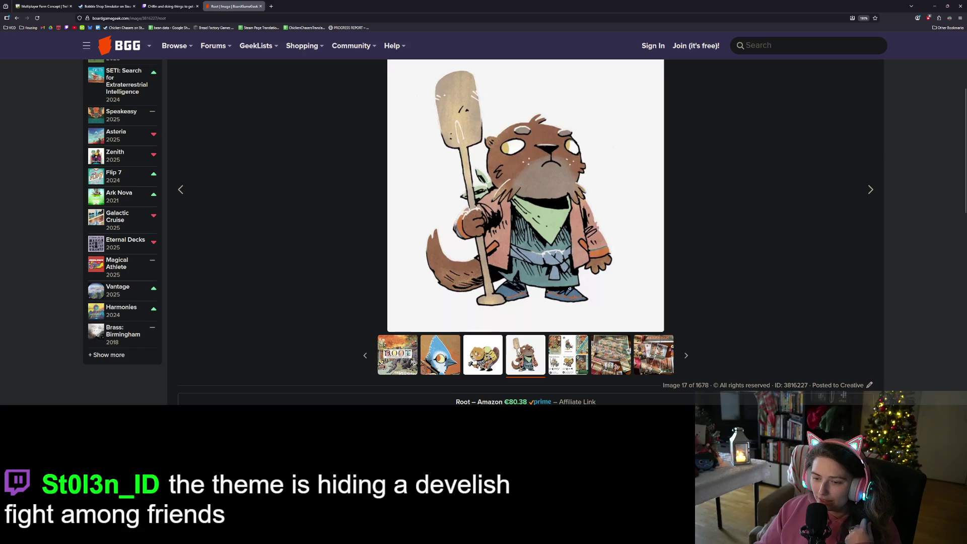
Continue through card and board photos to image 28 of 1678 and enlarge it
click(570, 366)
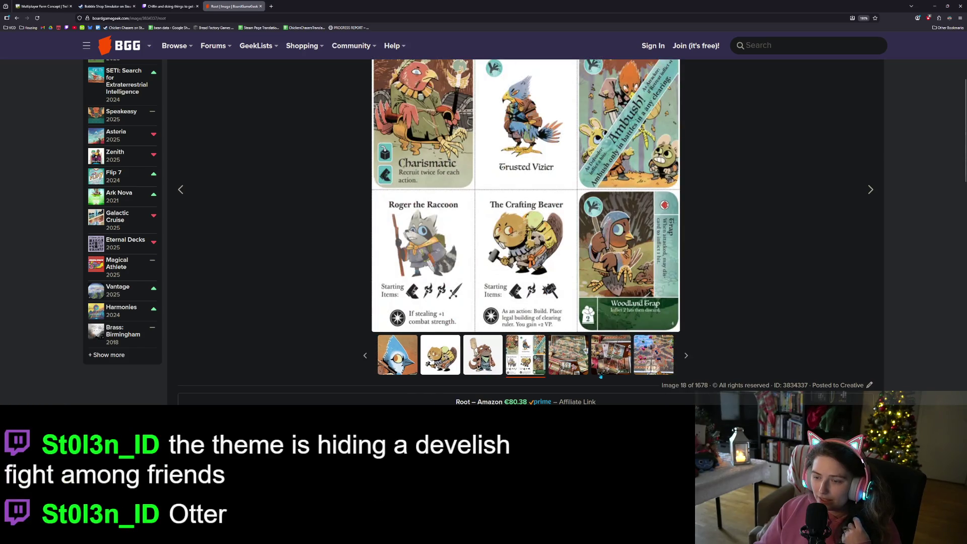
click(559, 355)
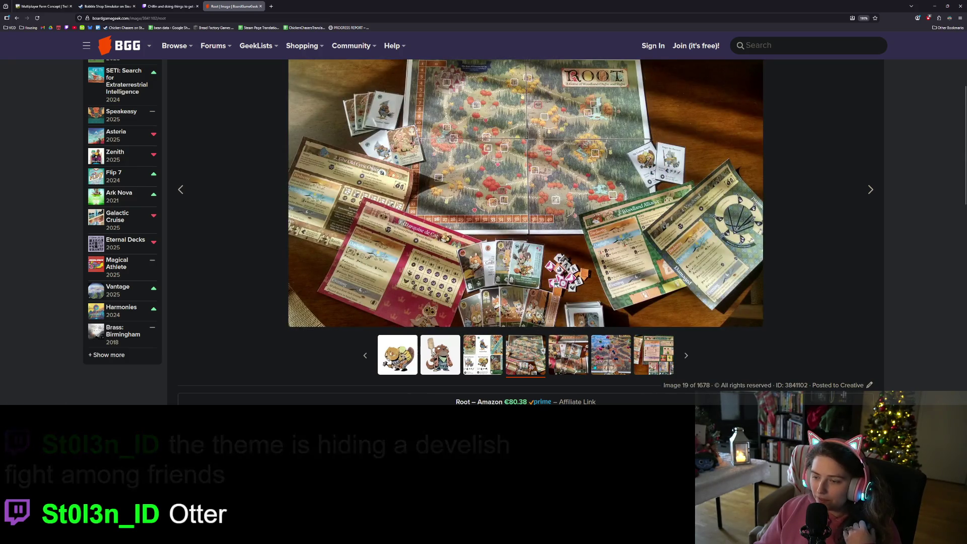
click(566, 361)
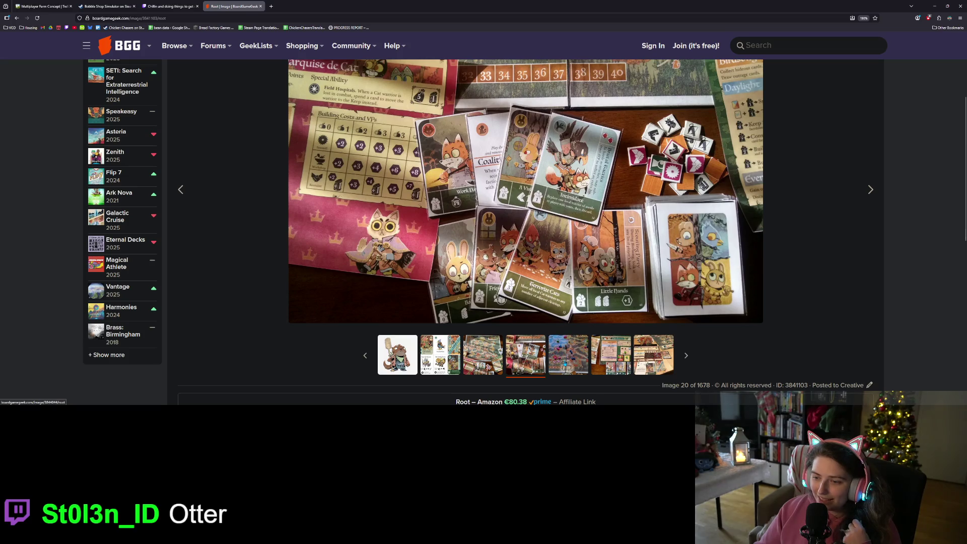
click(565, 362)
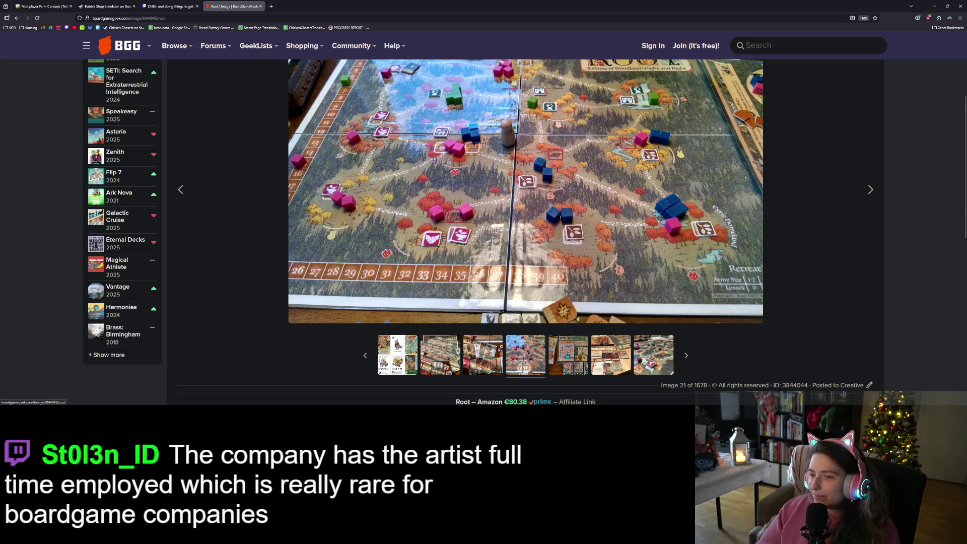
click(571, 355)
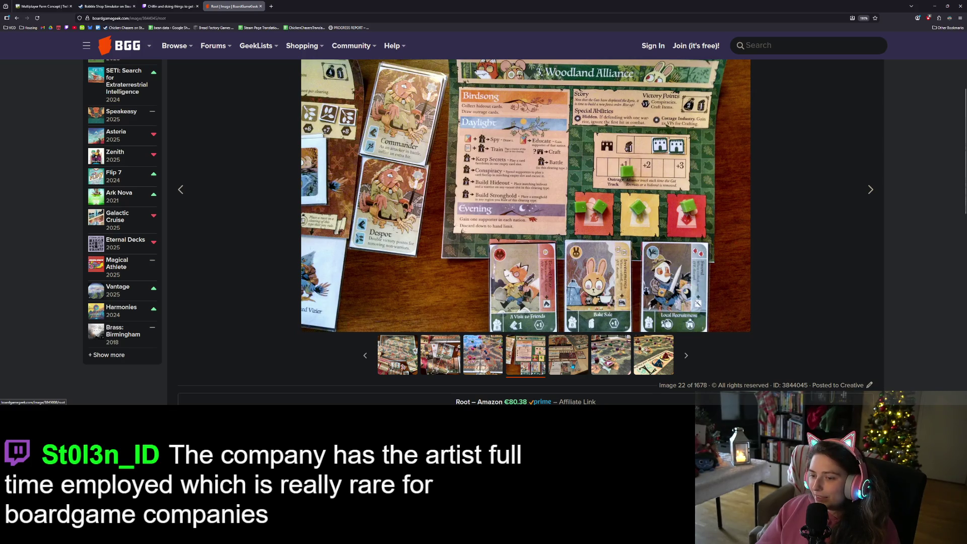
click(571, 356)
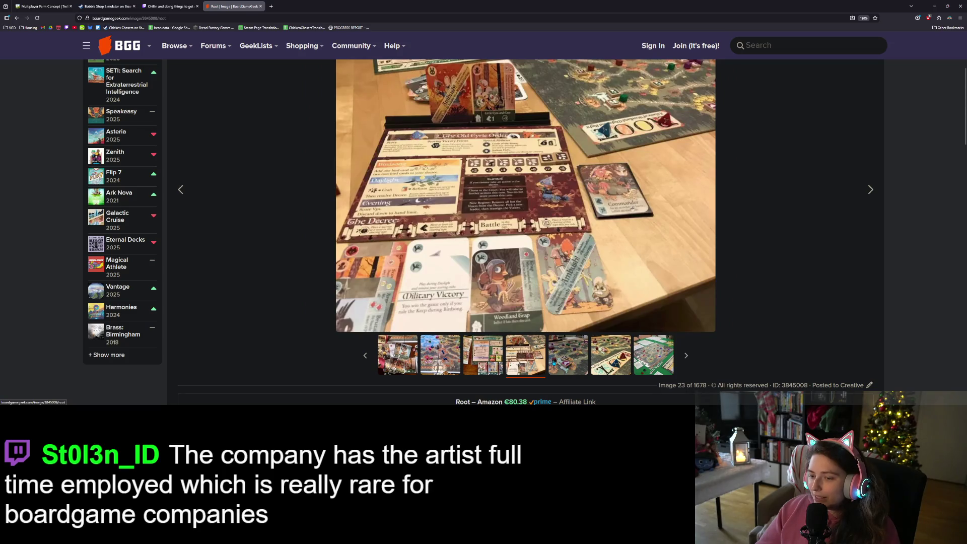
click(563, 359)
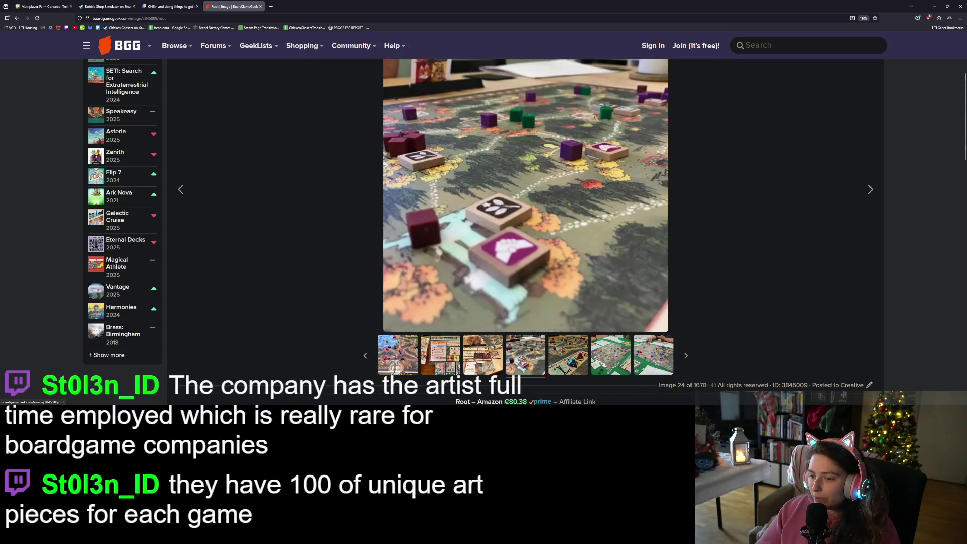
click(572, 358)
click(581, 361)
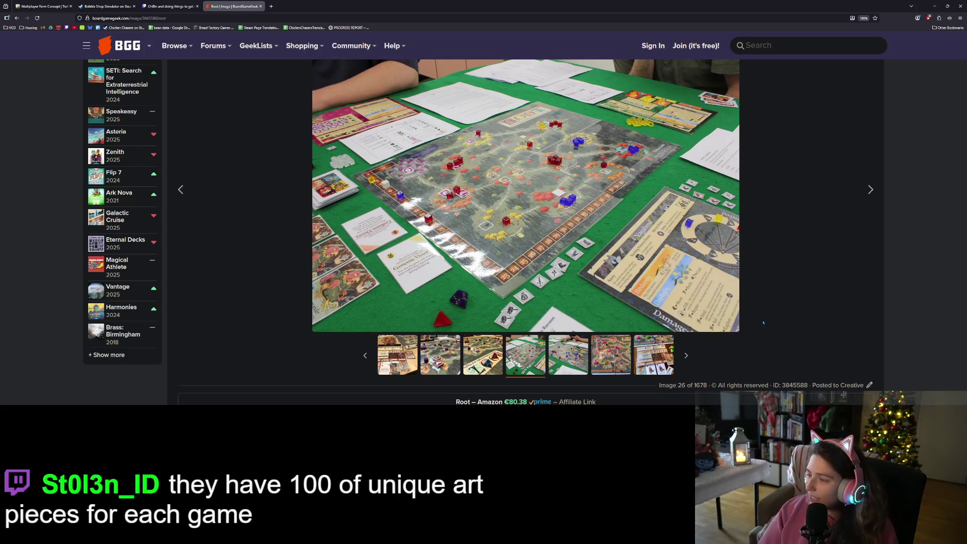
click(866, 190)
click(866, 190)
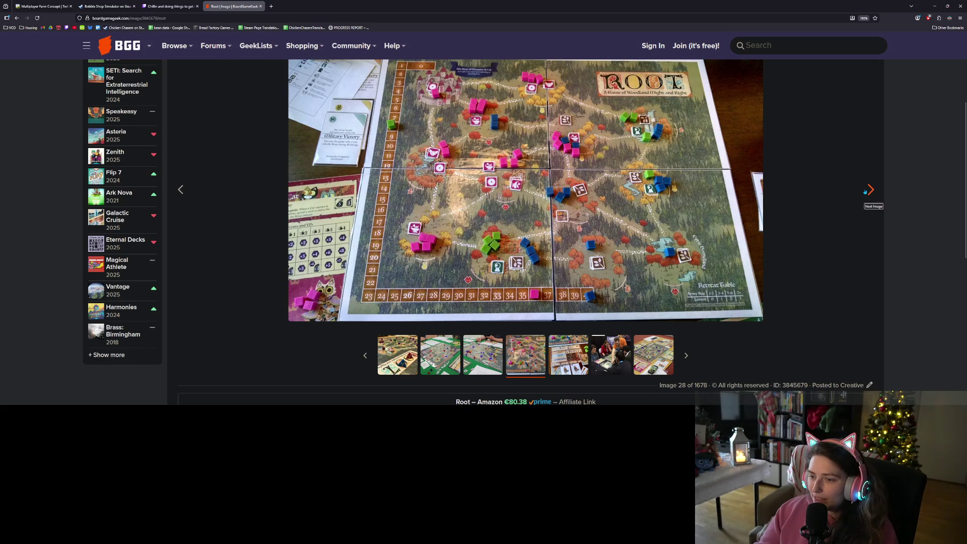
click(602, 253)
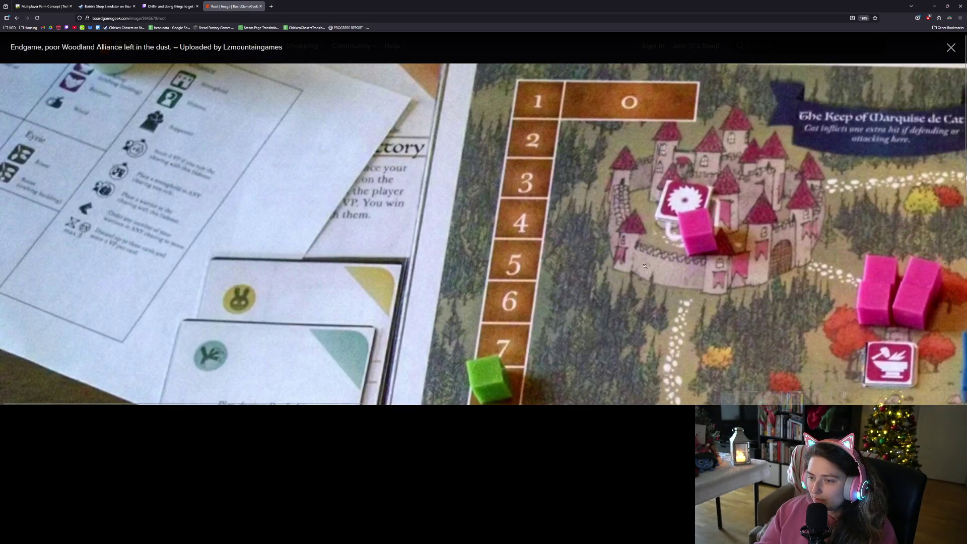
Pan around the enlarged board photo, then close the lightbox
scroll(786, 332, down, 3)
scroll(786, 331, down, 10)
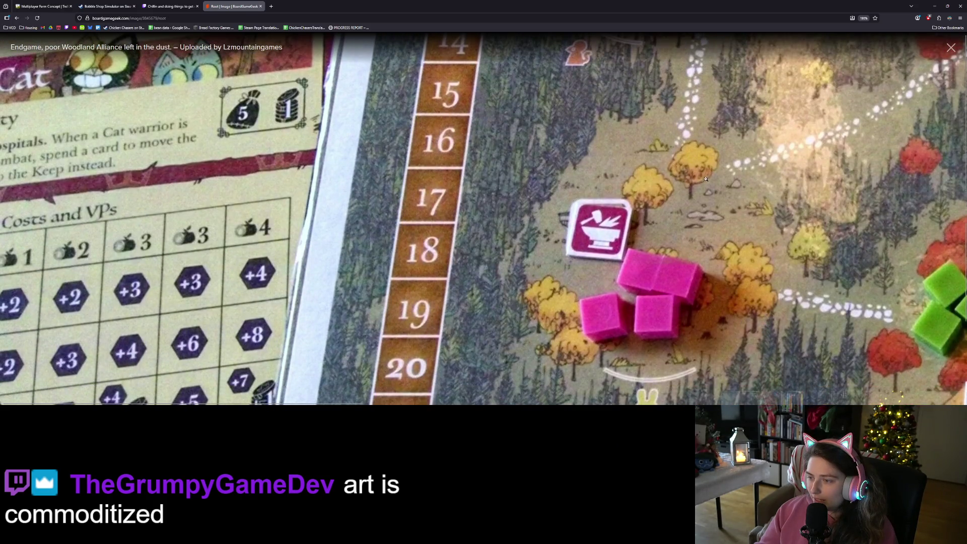
scroll(760, 311, right, 10)
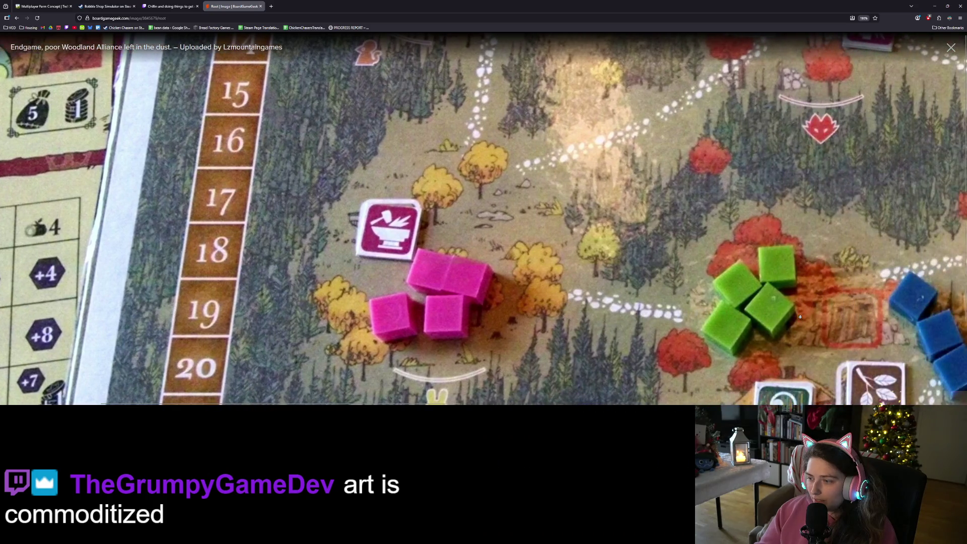
scroll(787, 279, down, 5)
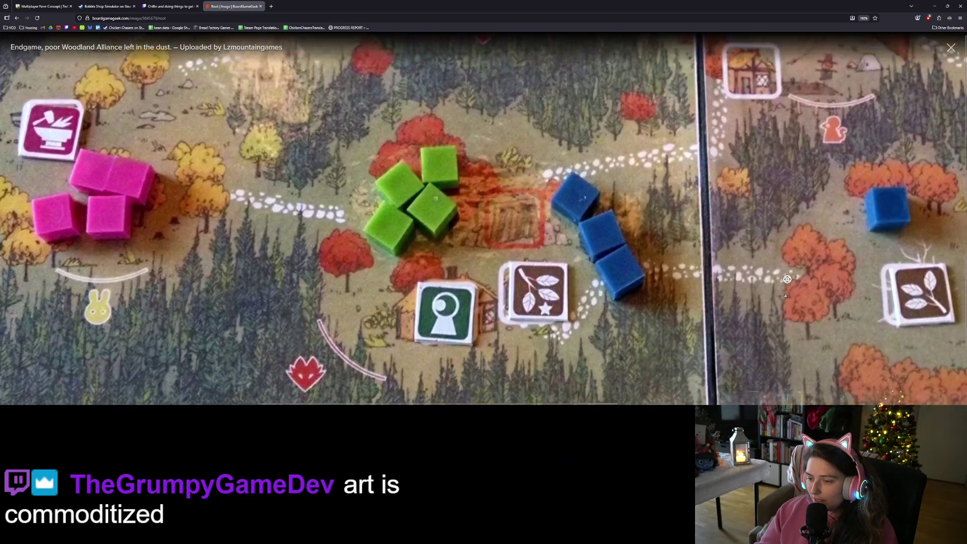
scroll(786, 292, right, 3)
scroll(787, 291, right, 5)
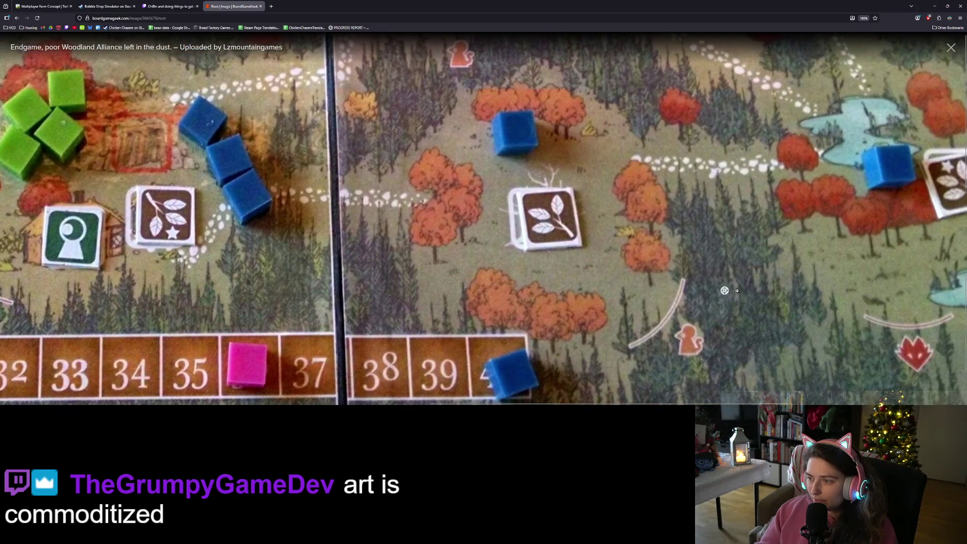
scroll(741, 291, right, 5)
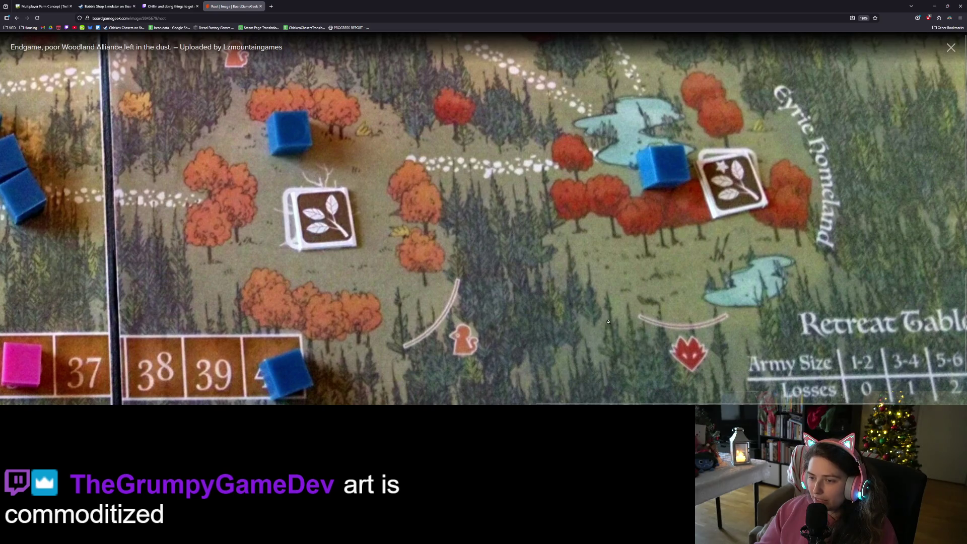
scroll(608, 322, up, 5)
scroll(578, 246, left, 4)
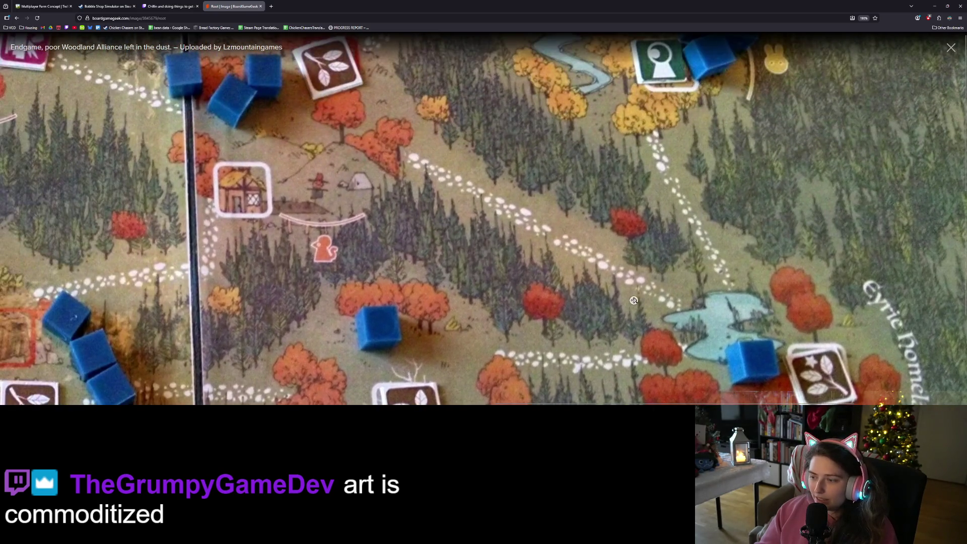
scroll(789, 300, up, 4)
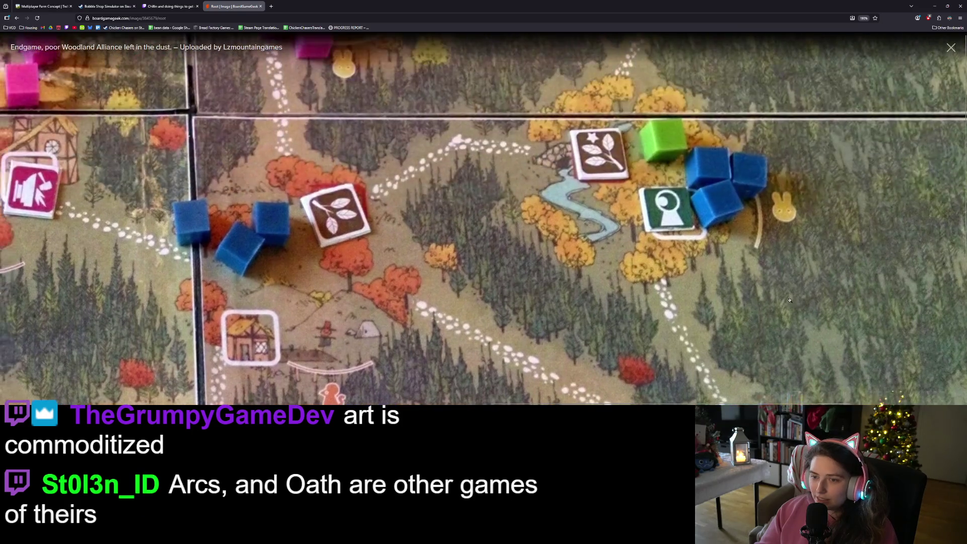
scroll(770, 308, left, 4)
scroll(490, 346, down, 1)
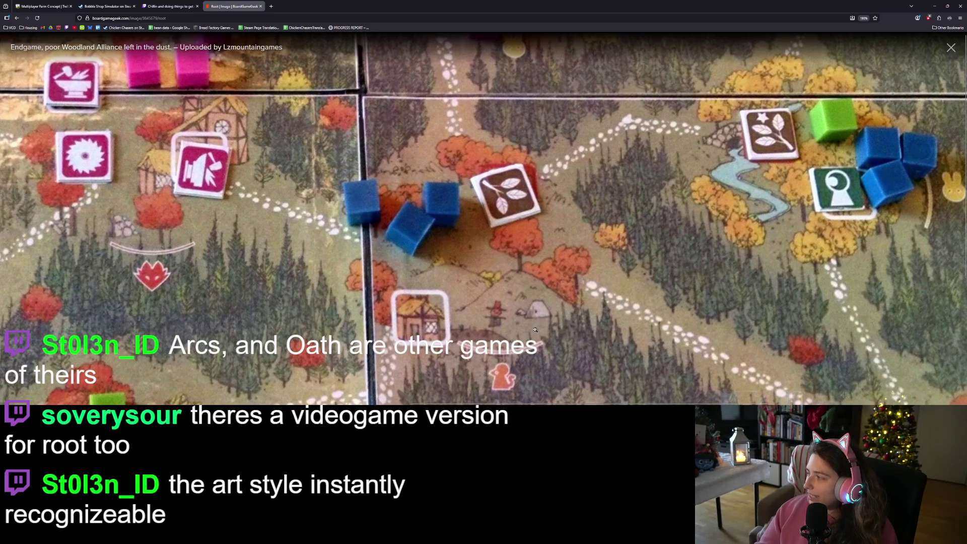
click(951, 48)
Scroll the gallery page and switch to the Multiplayer Farm Concept Trello tab
scroll(688, 222, down, 4)
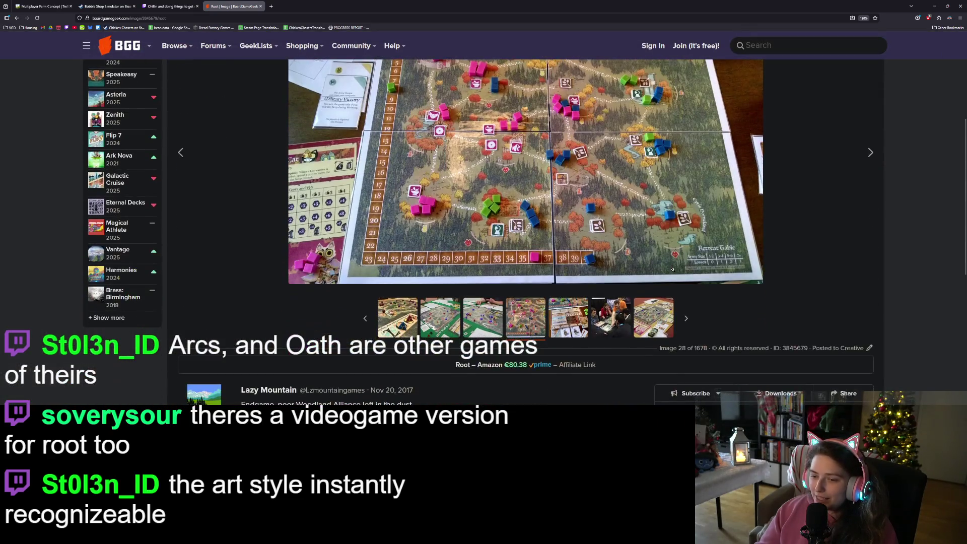
scroll(672, 270, up, 3)
scroll(673, 270, up, 1)
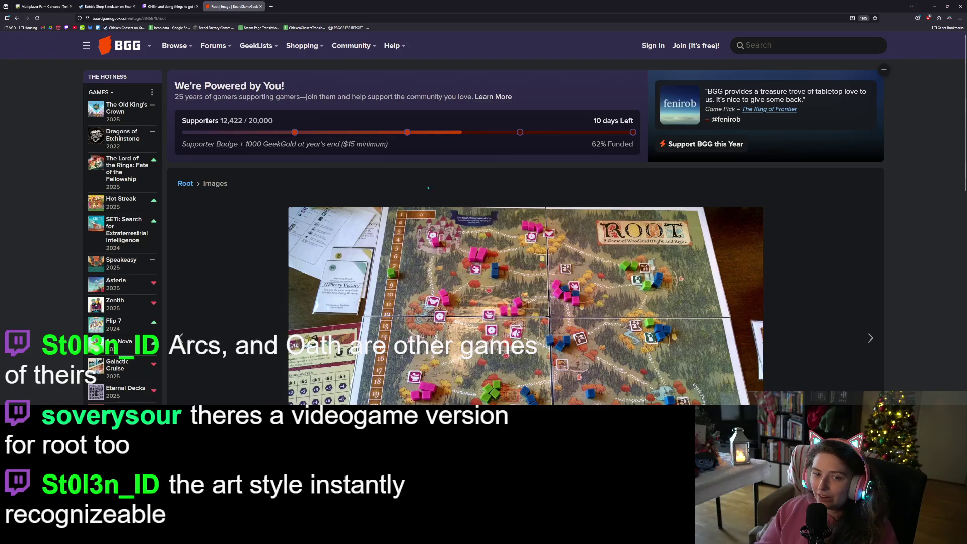
scroll(672, 270, down, 1)
click(42, 6)
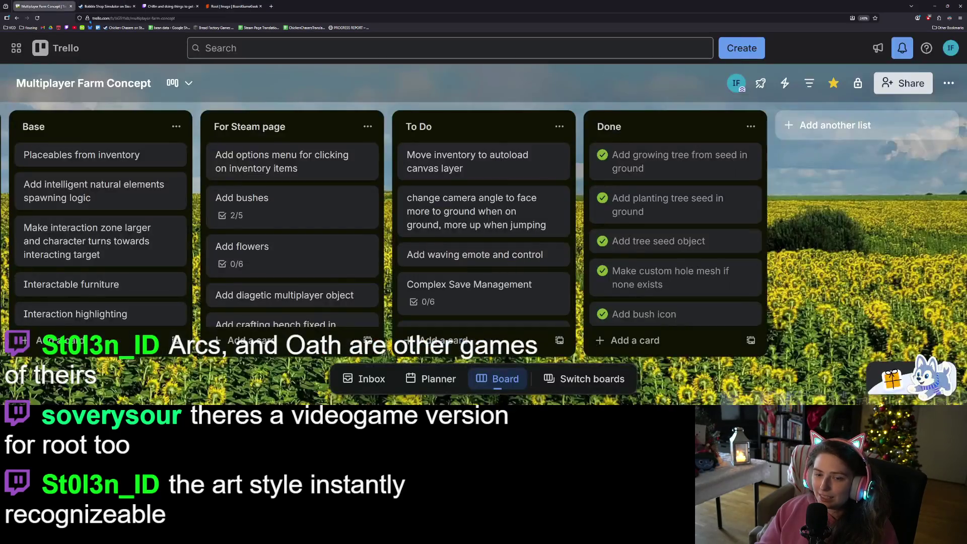
Minimize Firefox and close GitHub Desktop to bring Godot's player_input.gd editor forward
click(934, 6)
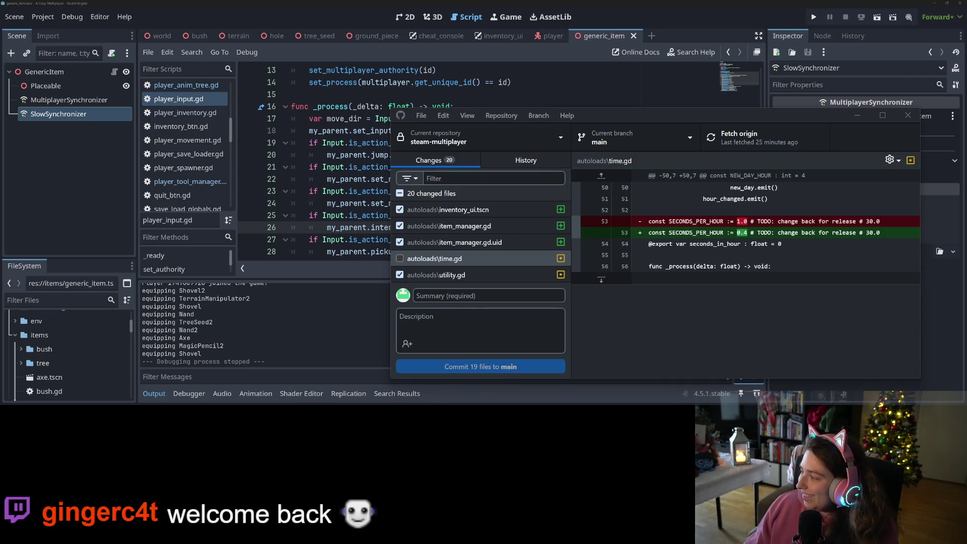
click(675, 29)
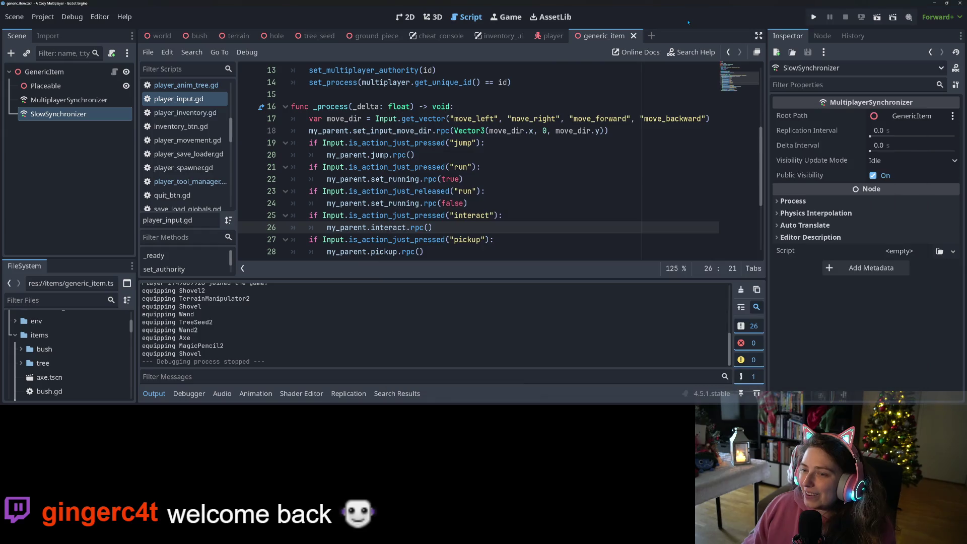
Collapse the Output panel and open player_inventory.gd
click(154, 393)
click(378, 347)
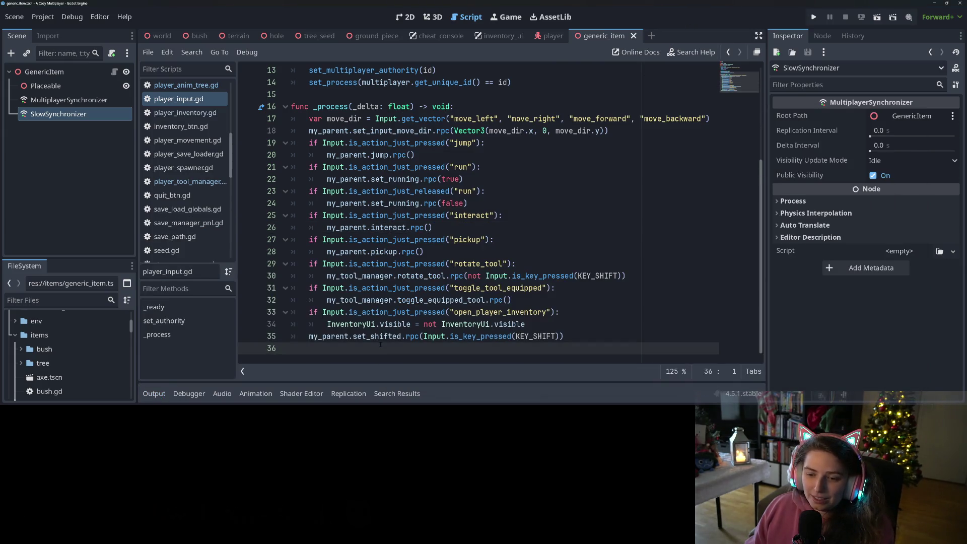
click(317, 106)
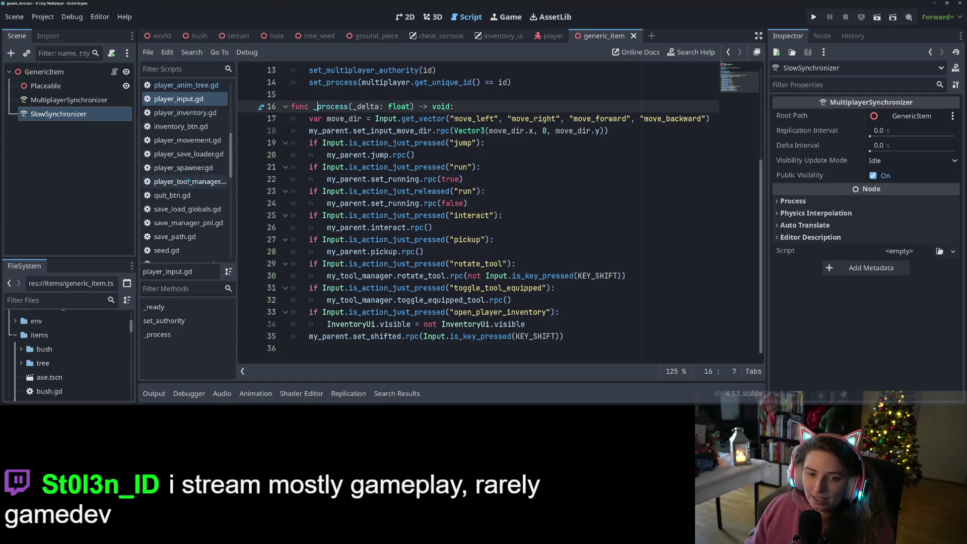
click(192, 113)
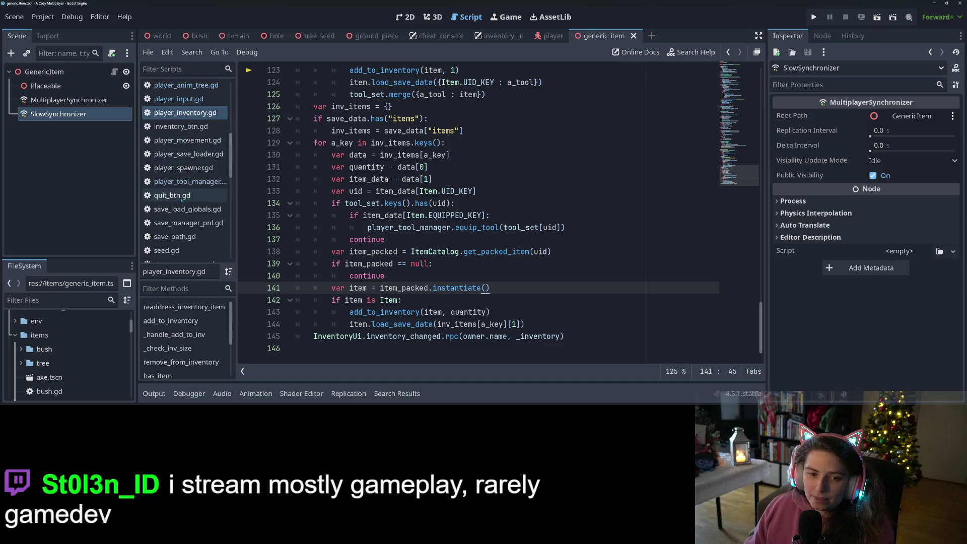
scroll(186, 146, up, 3)
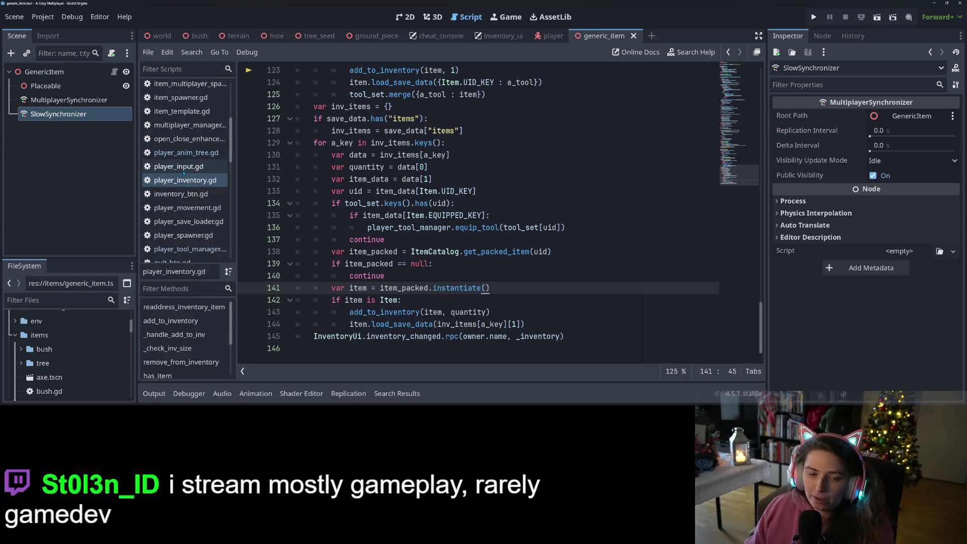
scroll(184, 177, down, 2)
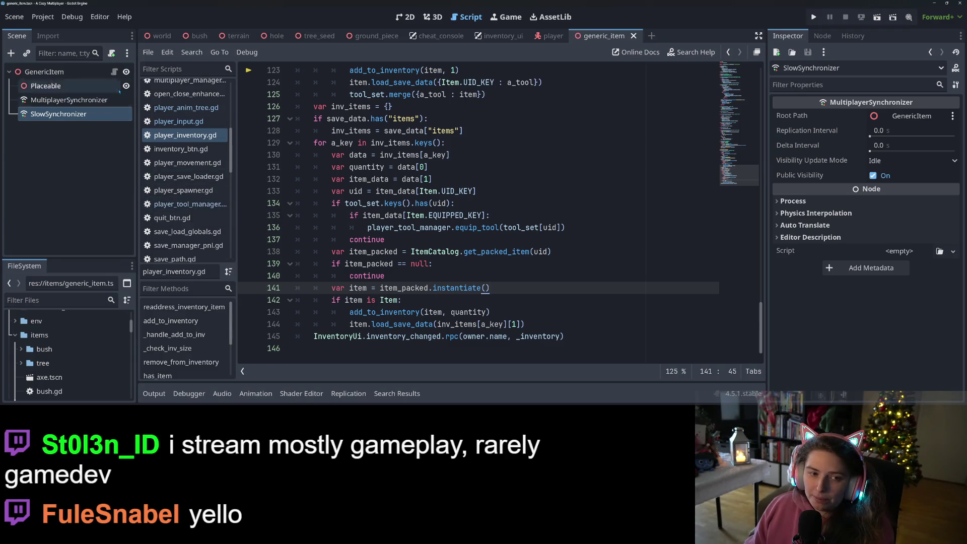
Switch to the inventory_ui scene, open inventory_panel.gd and inspect the _update_btns calls
click(474, 38)
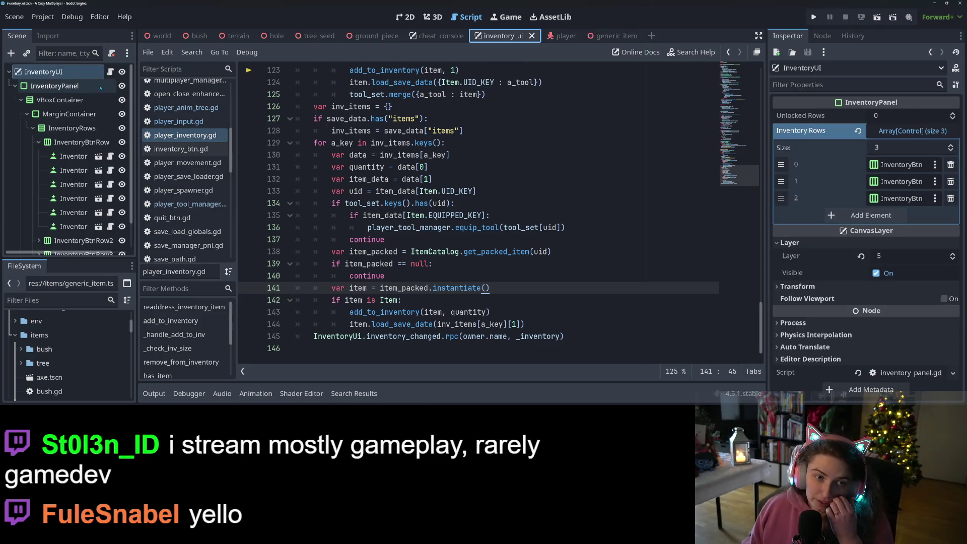
click(110, 71)
click(362, 228)
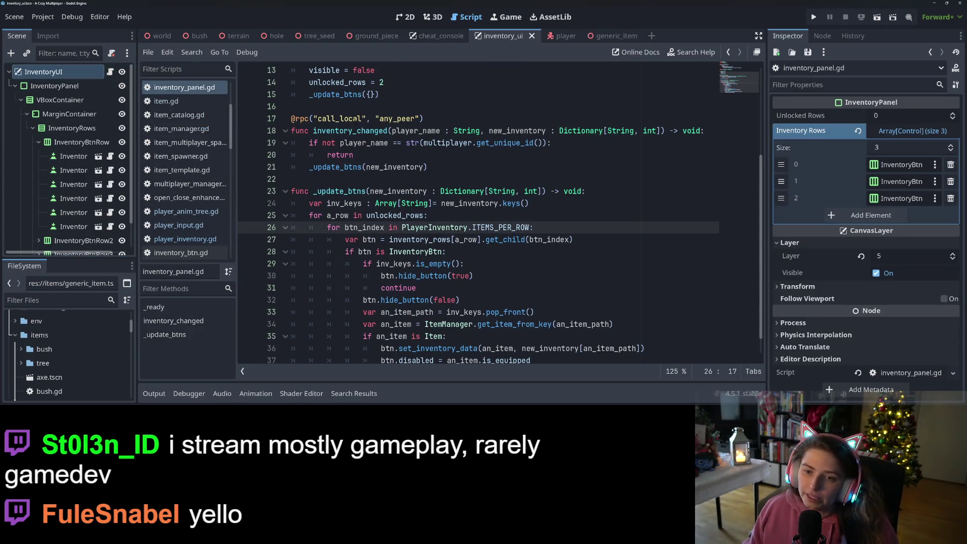
double_click(337, 119)
double_click(335, 166)
scroll(408, 226, down, 1)
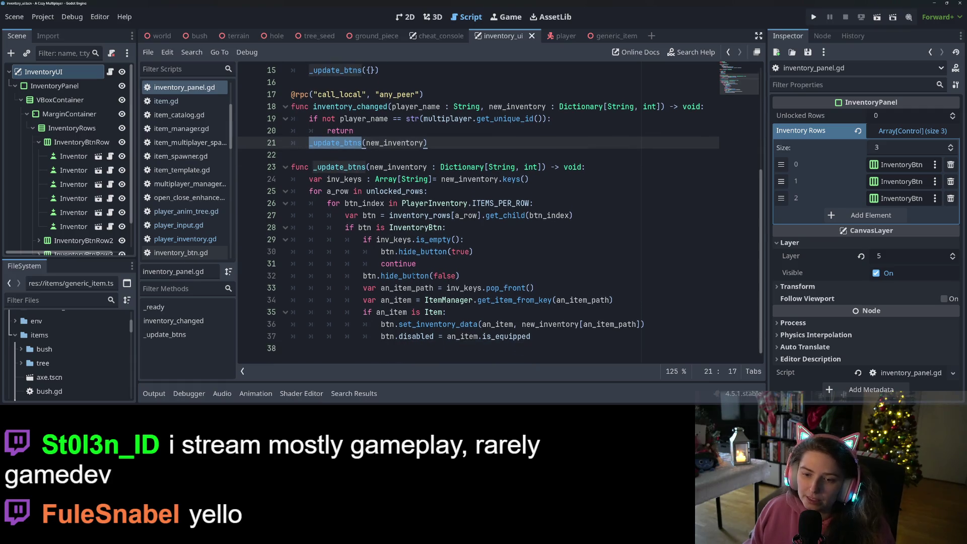
click(408, 275)
click(408, 264)
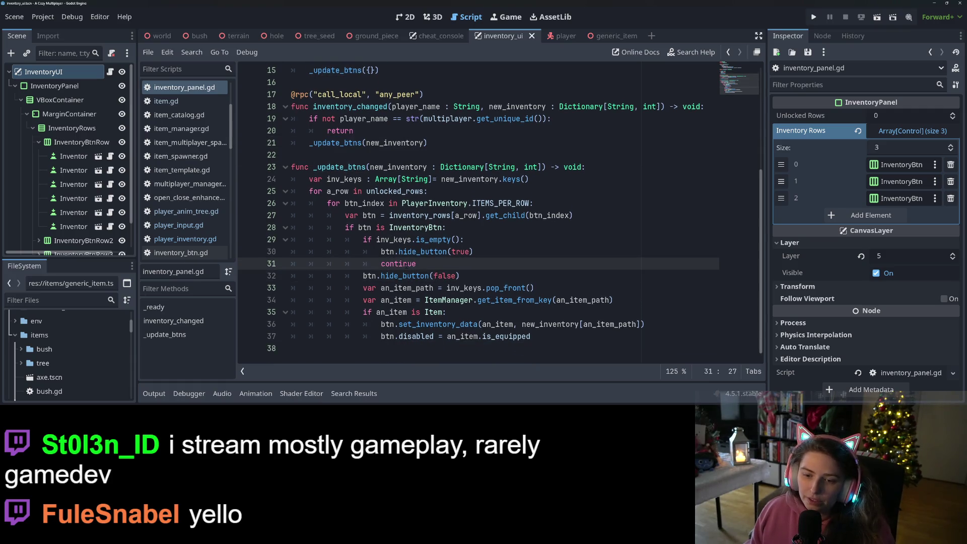
Select inv_keys, hide_button and disabled on lines 29–37 of the button loop
click(365, 239)
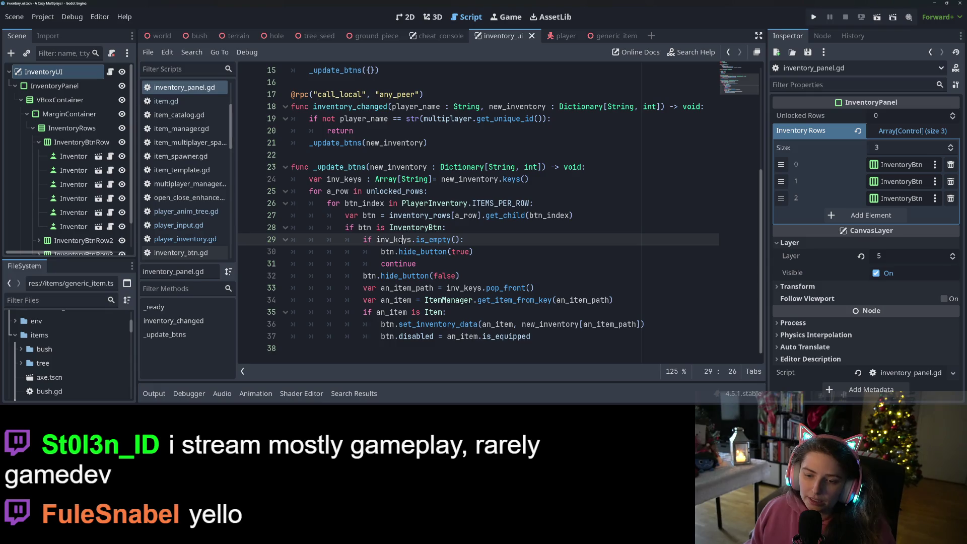
double_click(400, 240)
double_click(383, 276)
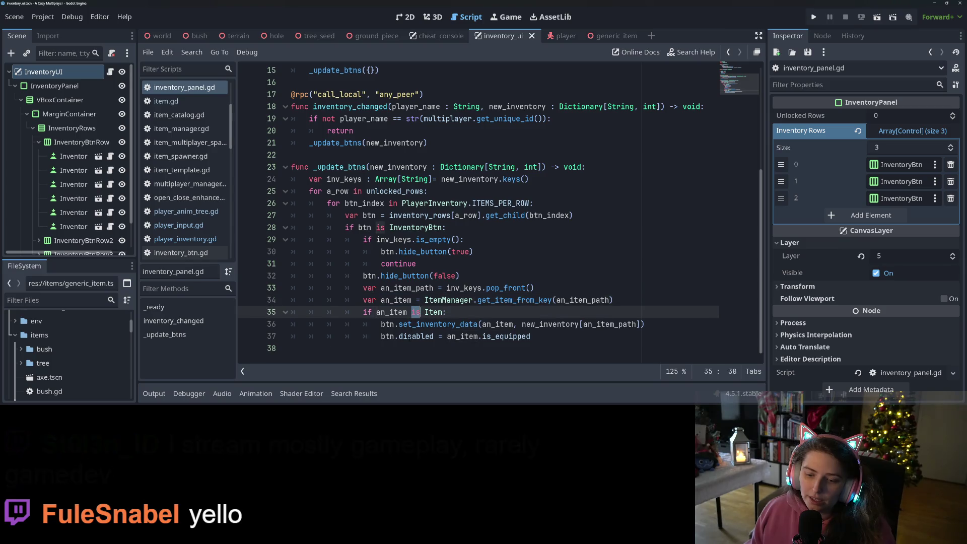
double_click(409, 336)
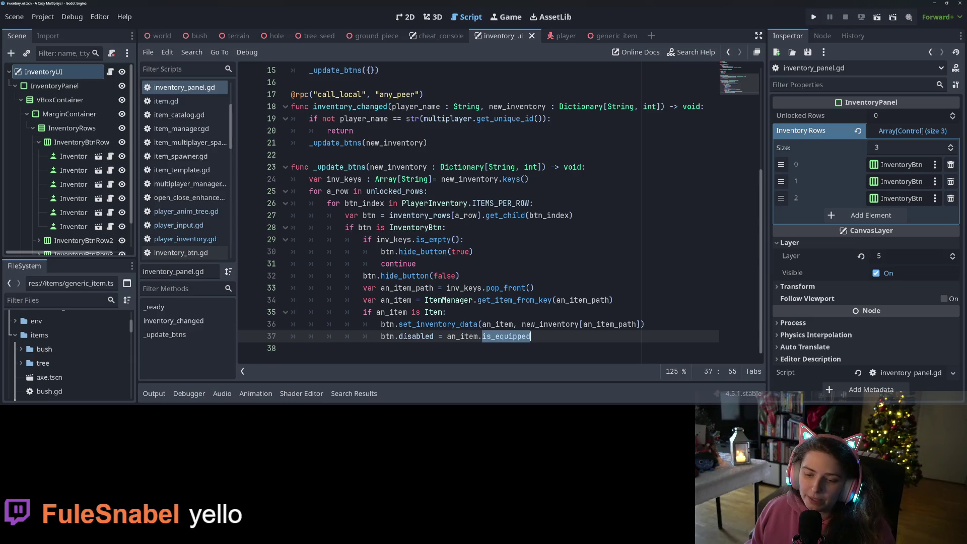
click(461, 336)
Select an_item.is_equipped on line 37 and trace an_item through lines 34–36
drag(446, 337, 532, 336)
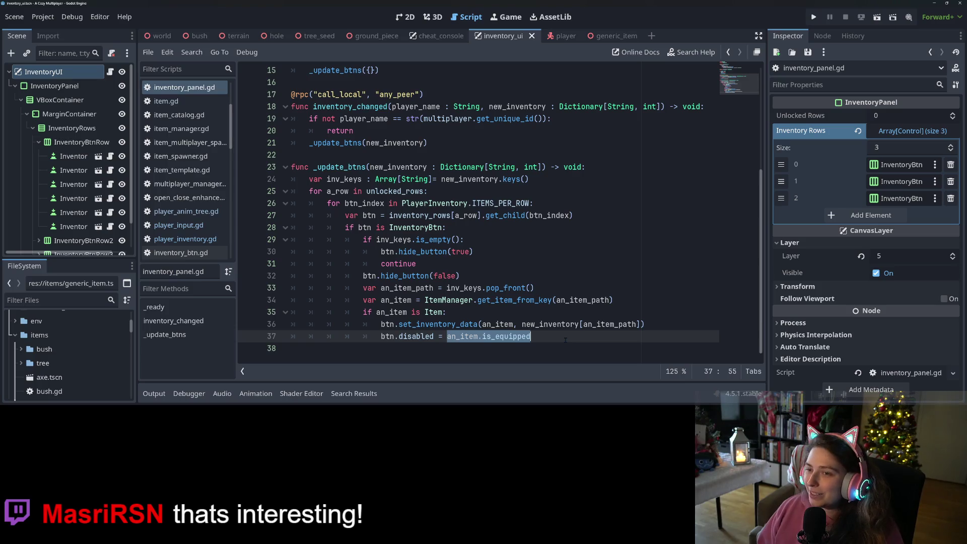
click(661, 327)
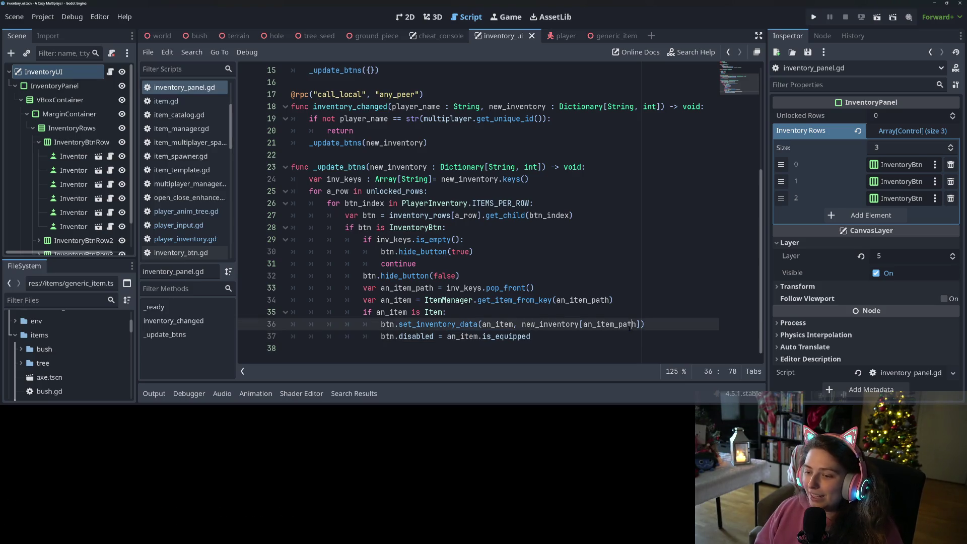
click(649, 338)
click(664, 327)
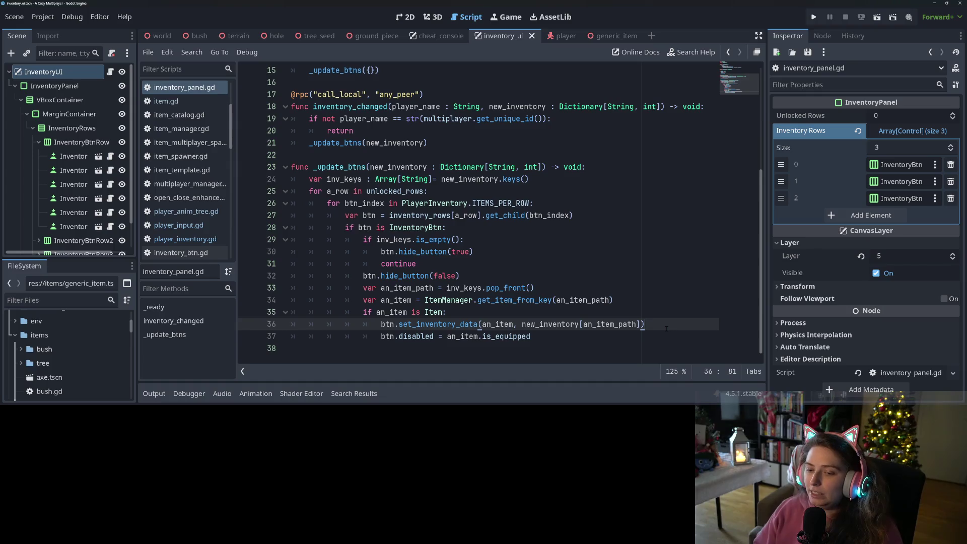
double_click(514, 299)
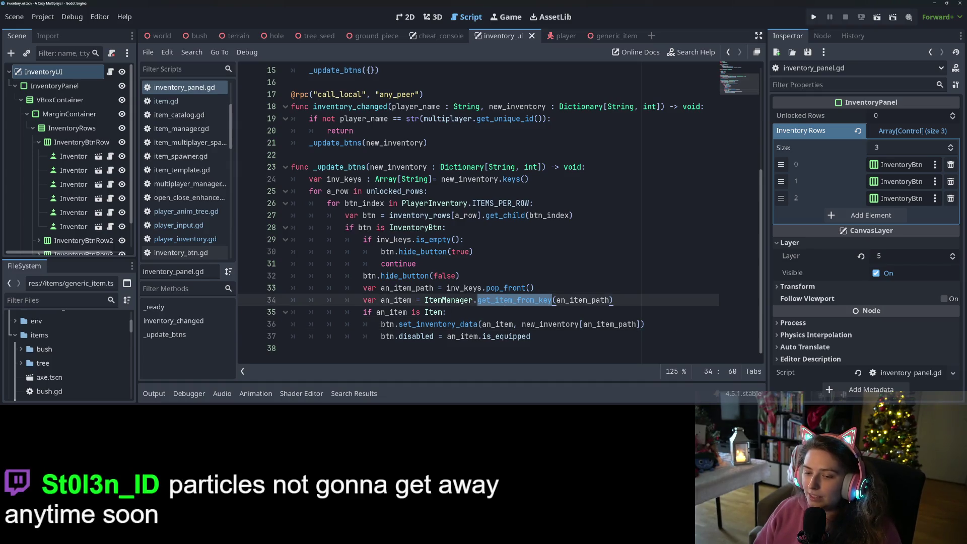
click(442, 313)
double_click(514, 300)
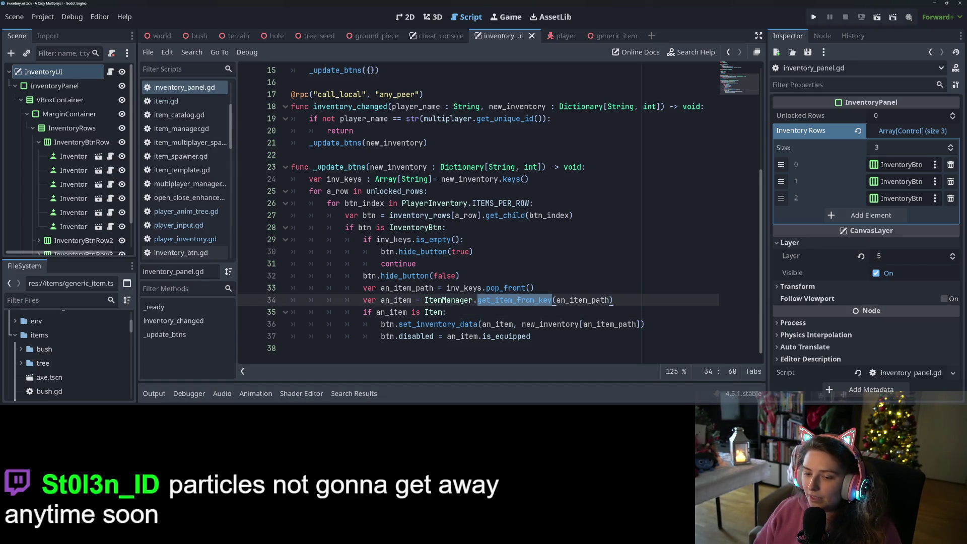
double_click(396, 300)
click(398, 312)
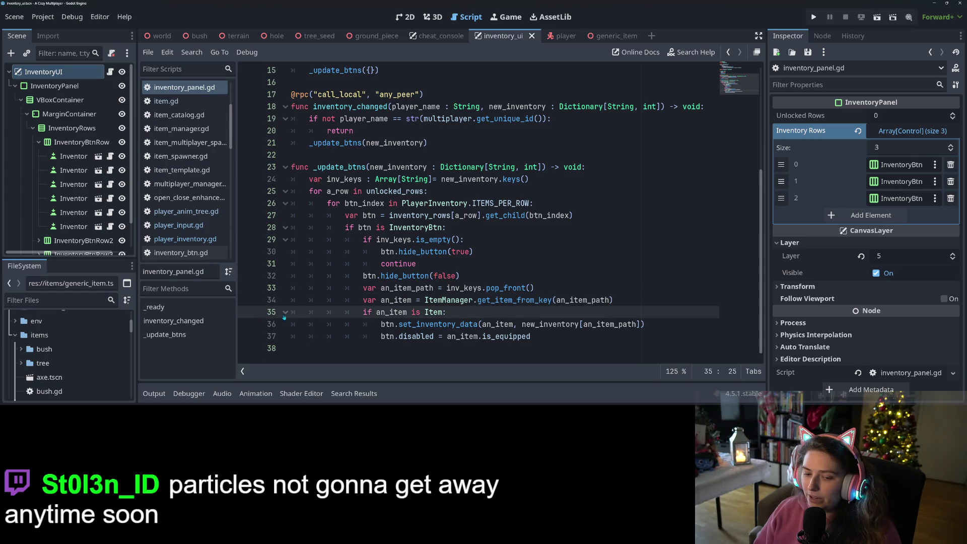
double_click(439, 324)
click(378, 313)
key(Down)
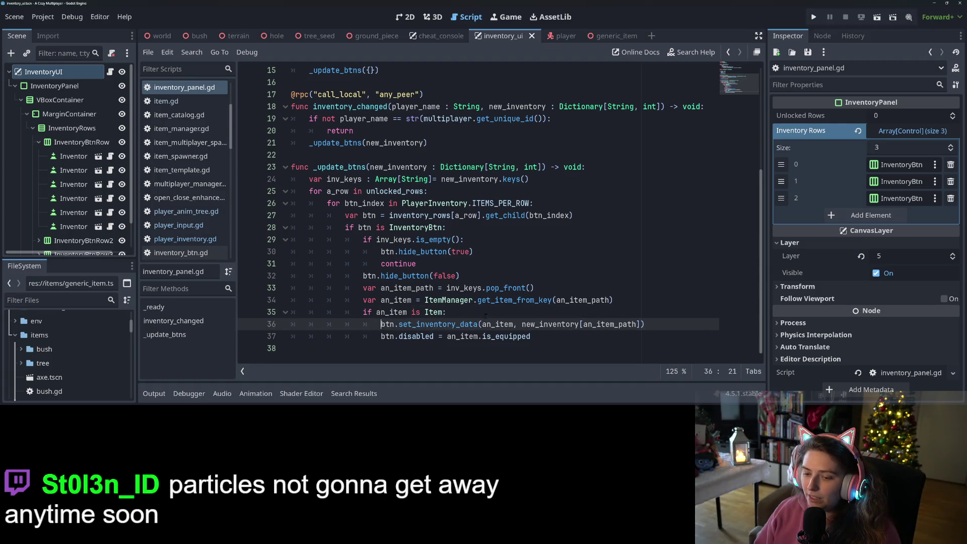
click(488, 314)
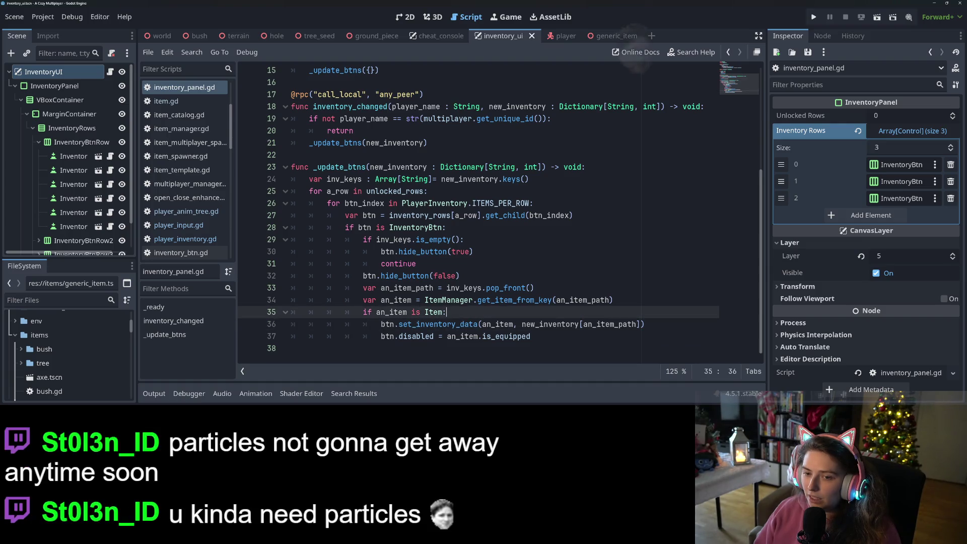
Review new_inventory and the early return on lines 19–20, then switch to the generic_item scene
double_click(407, 167)
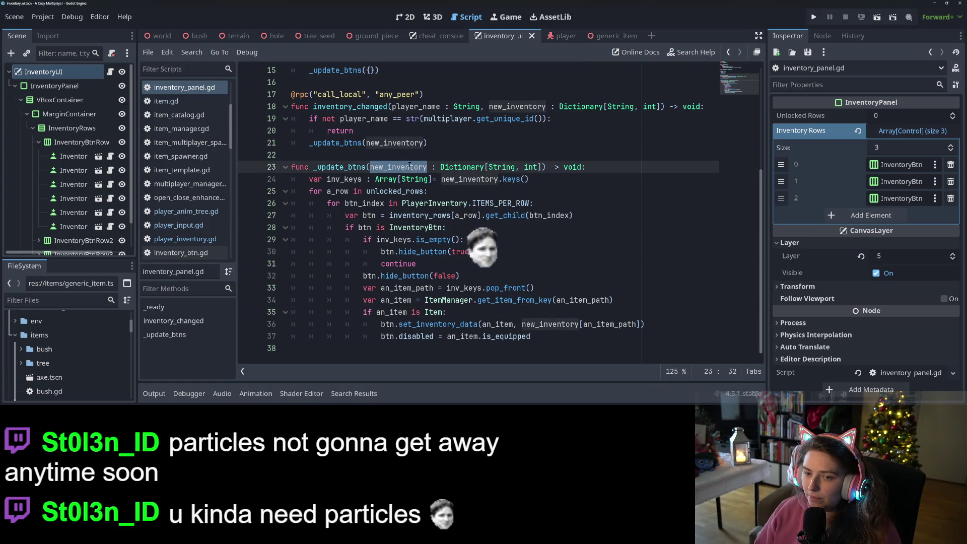
click(441, 118)
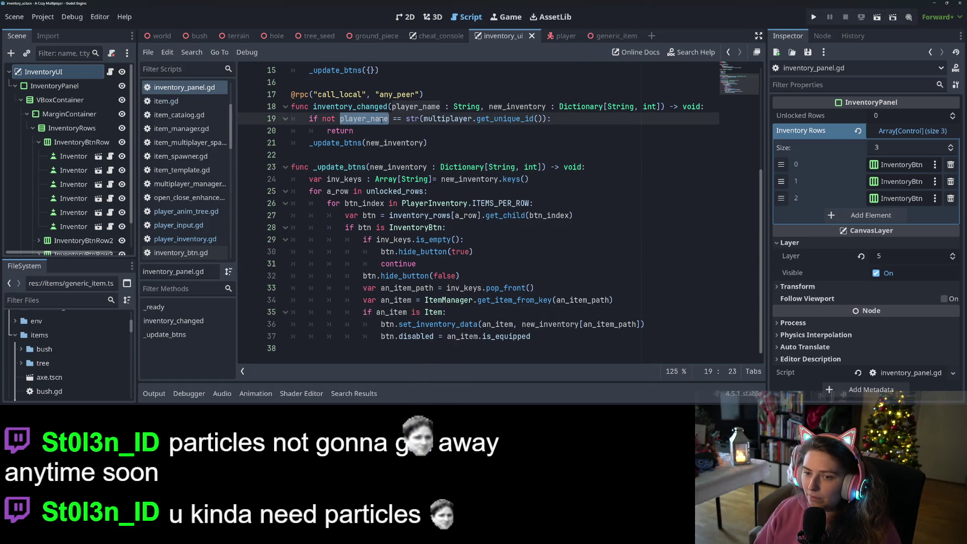
click(345, 130)
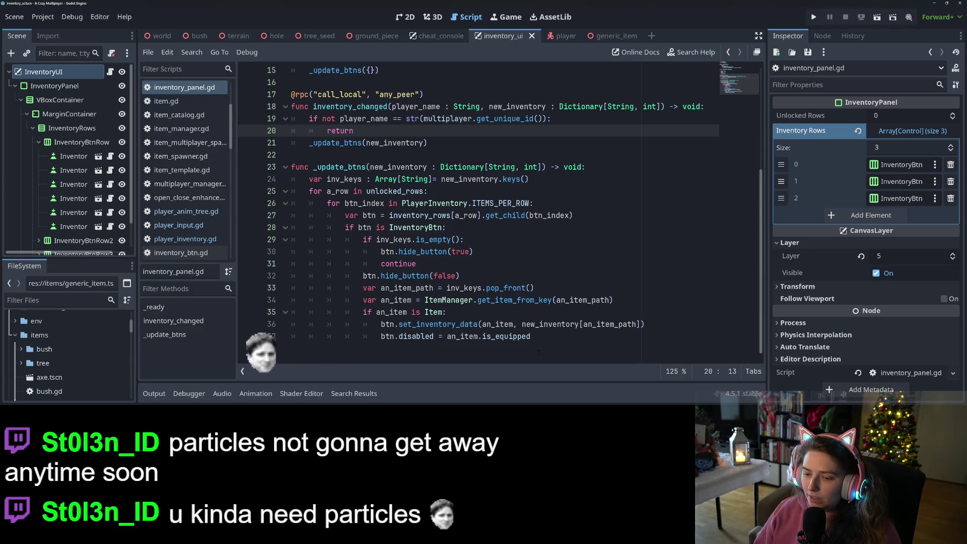
double_click(501, 337)
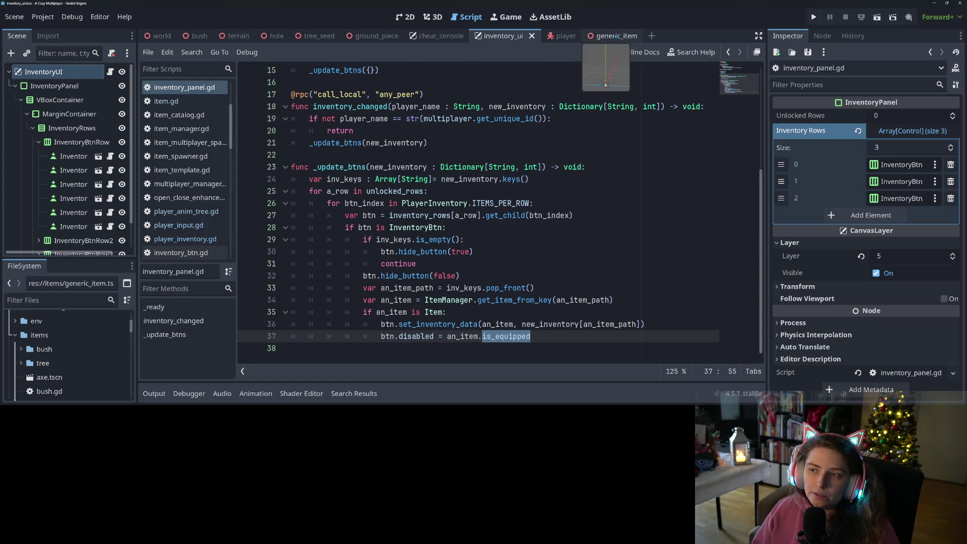
click(605, 36)
Check GenericItem's Replication panel for is_equipped and holder, then open item.gd
click(80, 121)
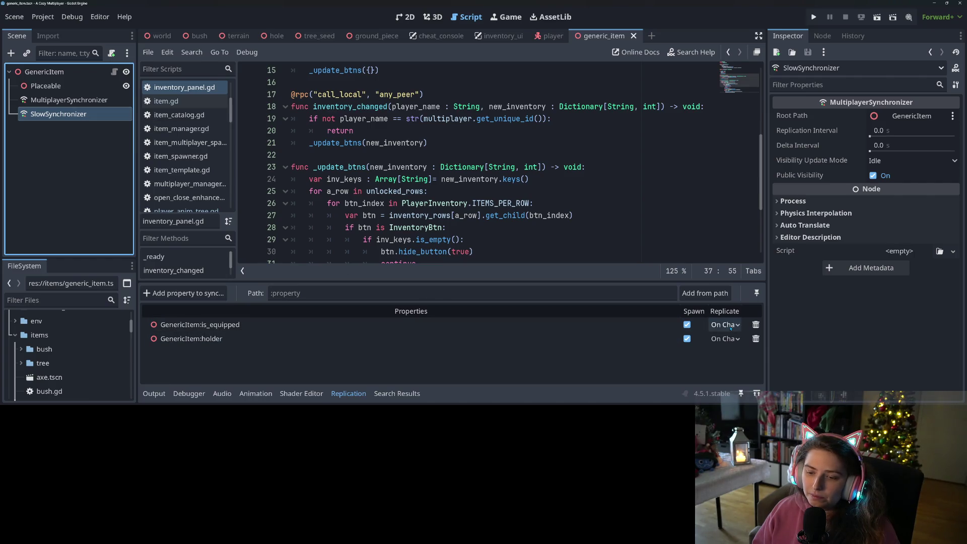
click(256, 332)
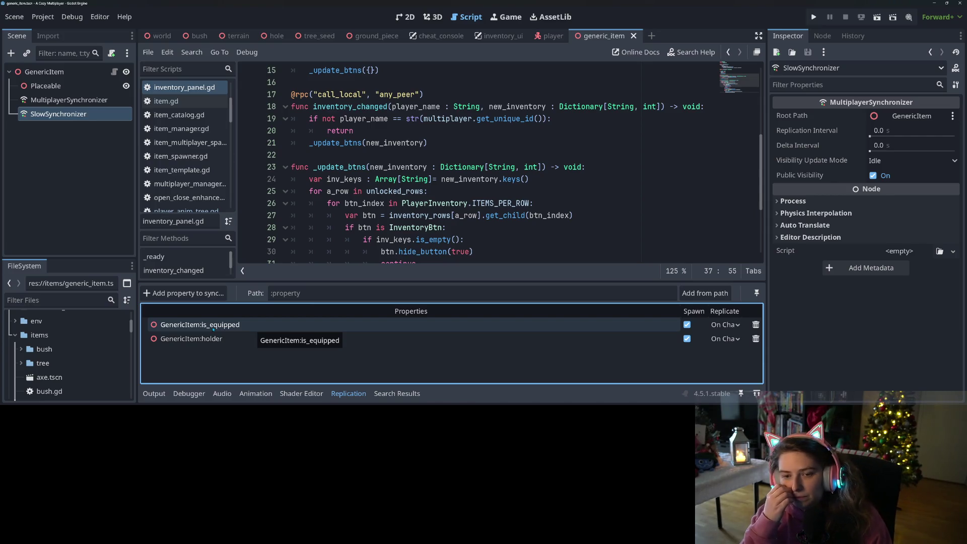
click(205, 102)
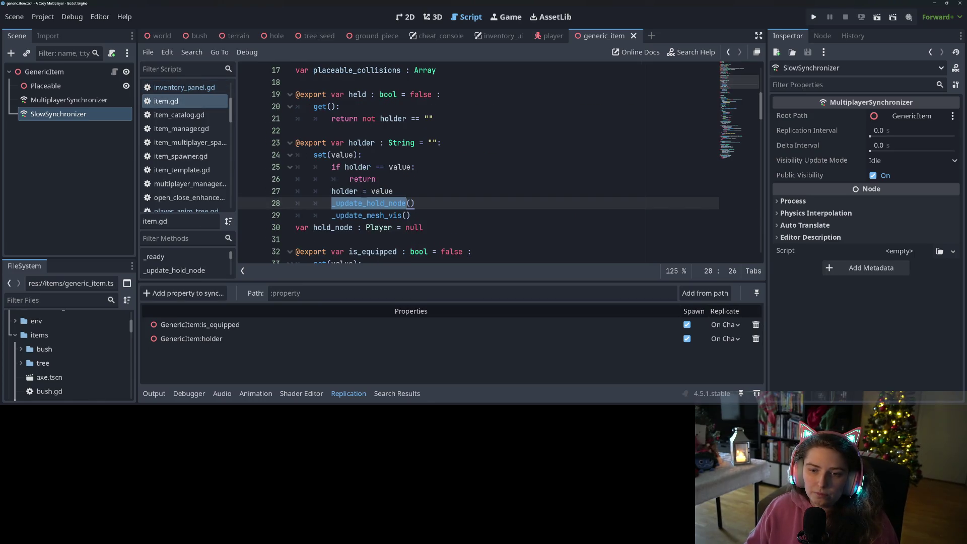
scroll(403, 162, down, 3)
Find is_equipped in all files (10 matches in 3 files) and open player_tool_manager.gd at line 88
double_click(373, 143)
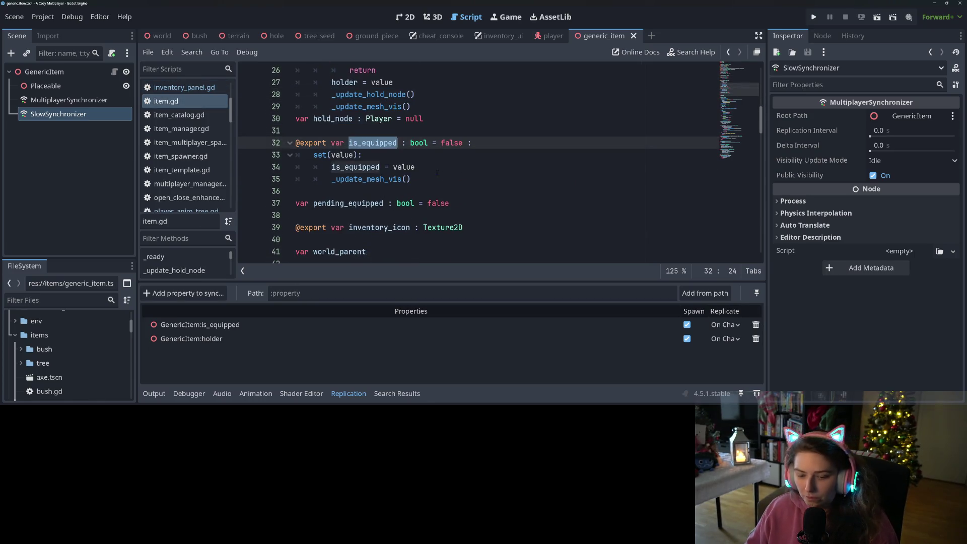
key(ctrl+shift+f)
key(Return)
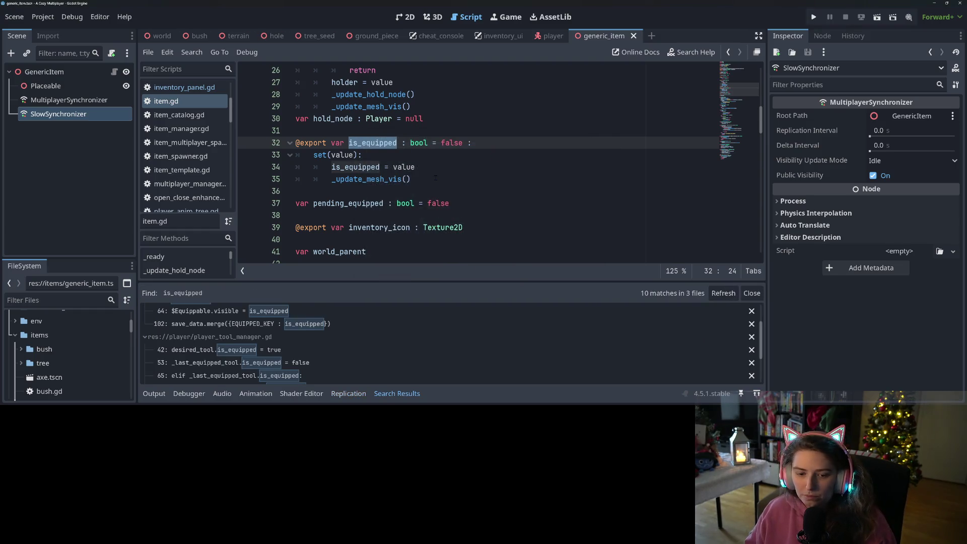
scroll(340, 348, up, 3)
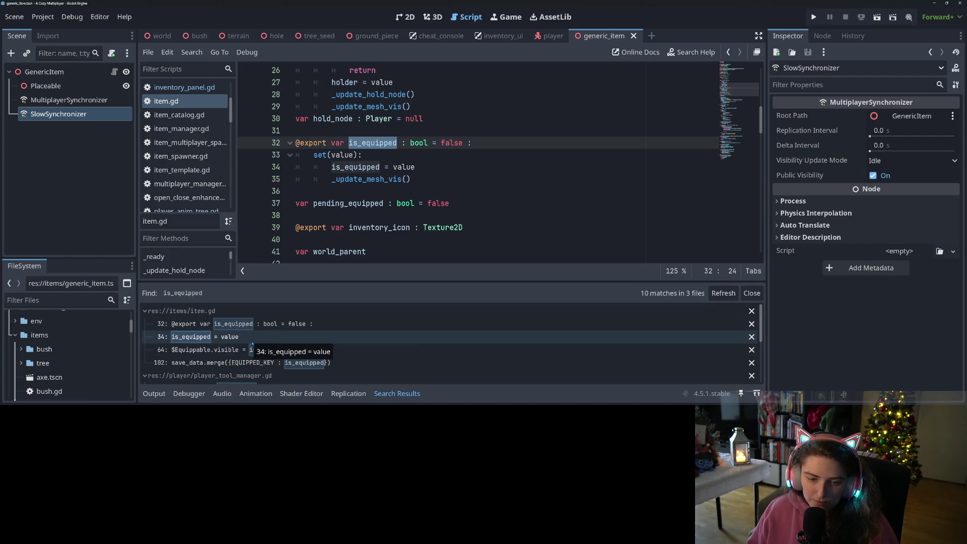
scroll(252, 345, down, 1)
scroll(292, 343, down, 1)
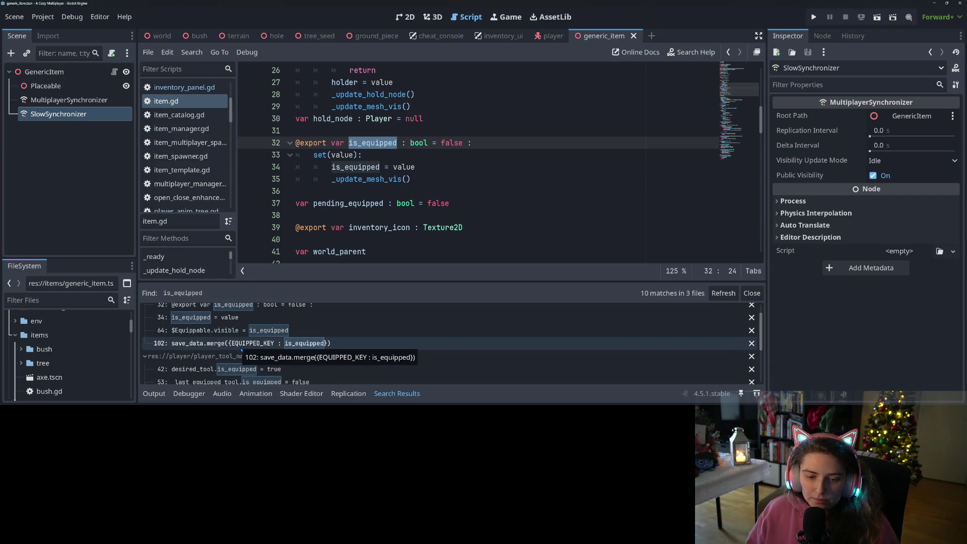
scroll(241, 350, down, 4)
scroll(256, 347, down, 2)
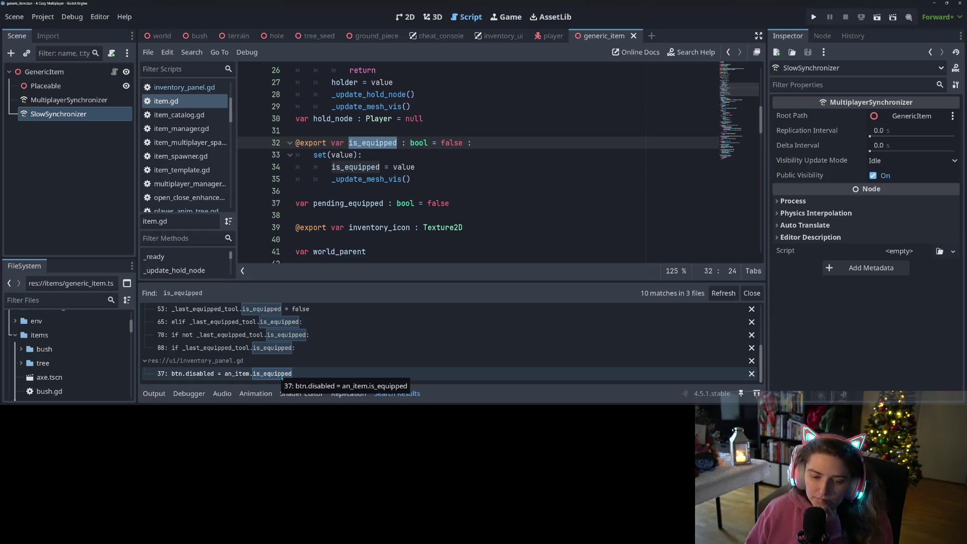
click(236, 348)
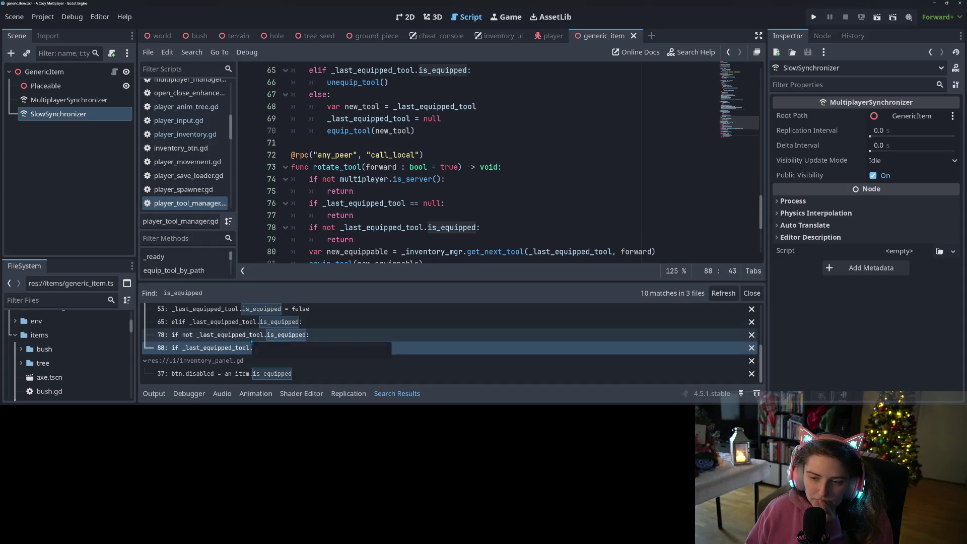
Review the is_equipped checks on lines 78 and 65, then run the project
click(252, 341)
click(301, 322)
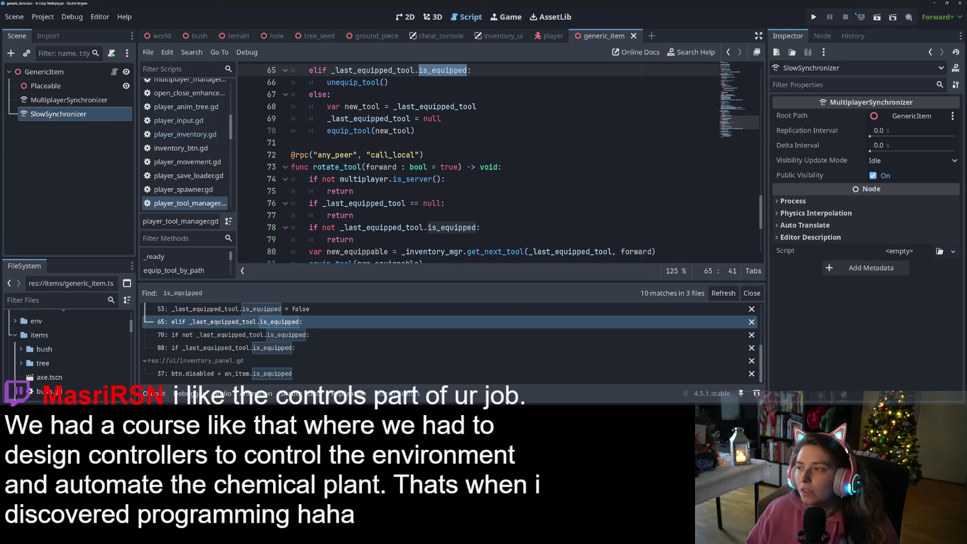
click(814, 20)
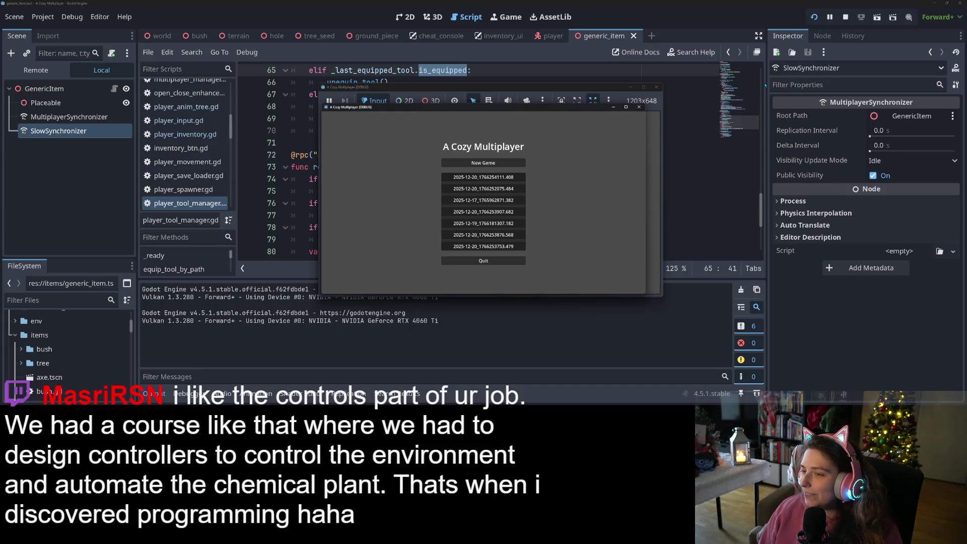
Rearrange the two game windows and load the first saved game
mouse_move(525, 111)
mouse_down()
mouse_move(742, 128)
mouse_move(800, 161)
mouse_up()
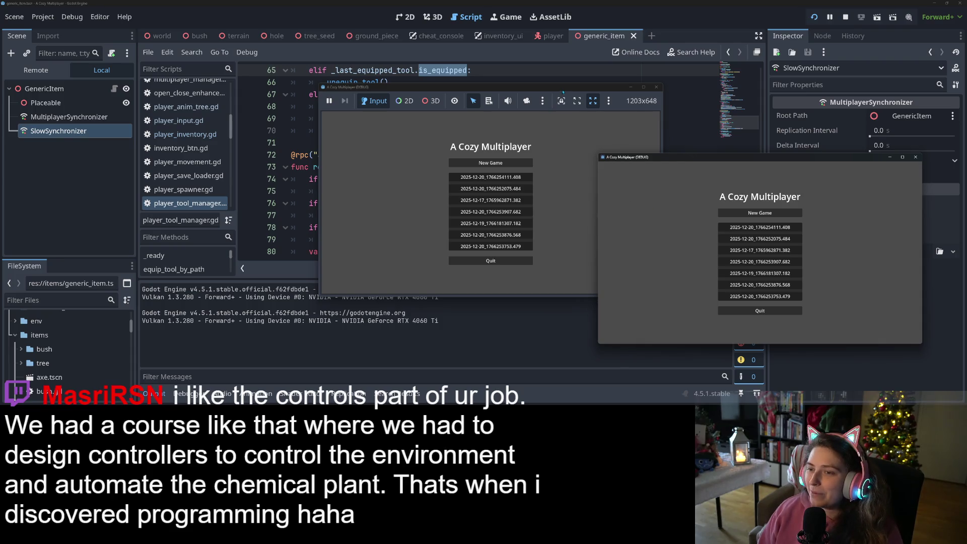
drag(563, 88, 407, 47)
key(Down)
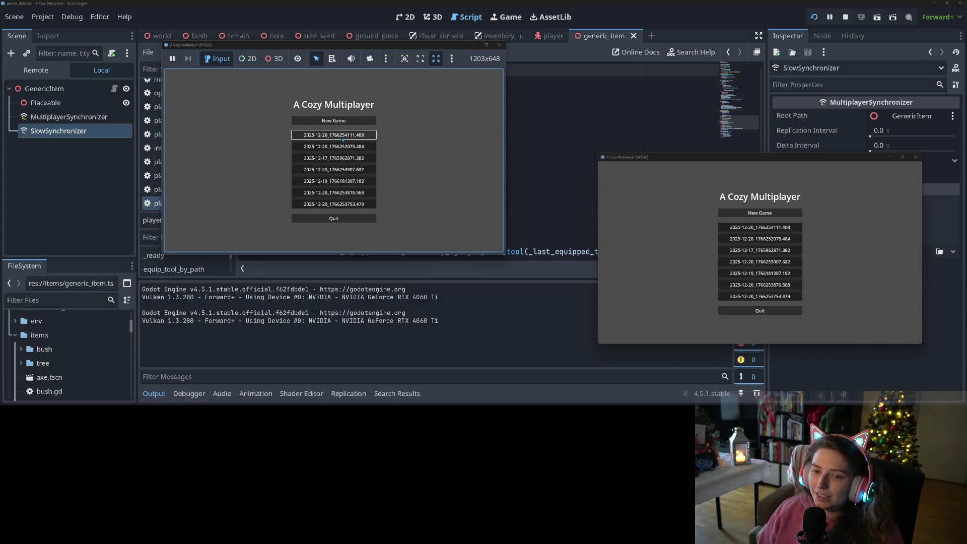
click(343, 135)
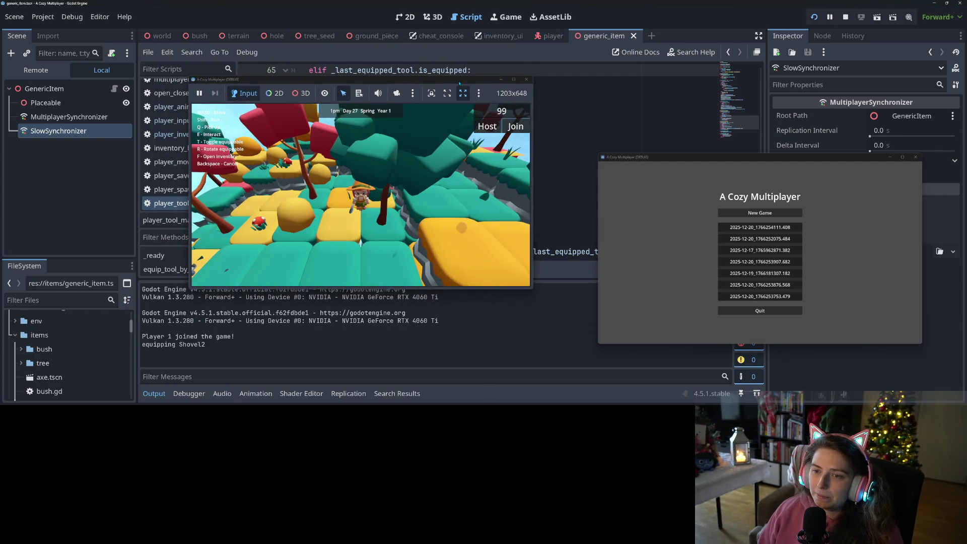
mouse_move(454, 87)
mouse_down()
mouse_move(385, 214)
mouse_move(520, 146)
mouse_move(418, 64)
mouse_move(423, 50)
mouse_up()
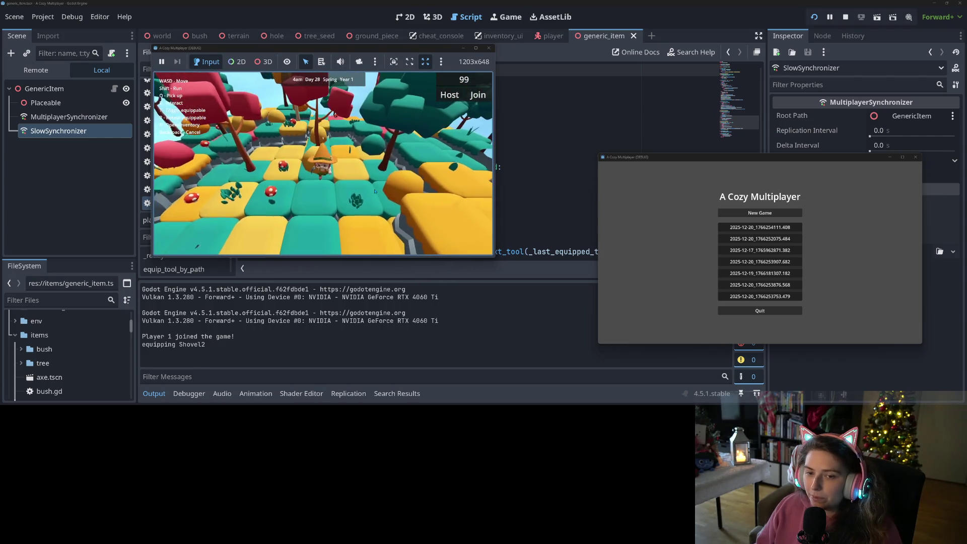
Equip the tree seed, then the shovel, from the in-game inventory
key(i)
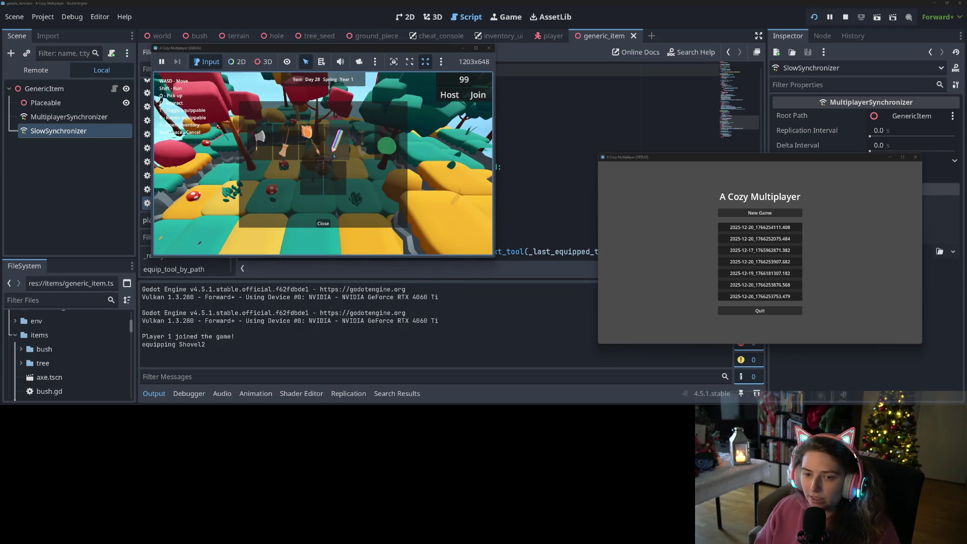
click(387, 146)
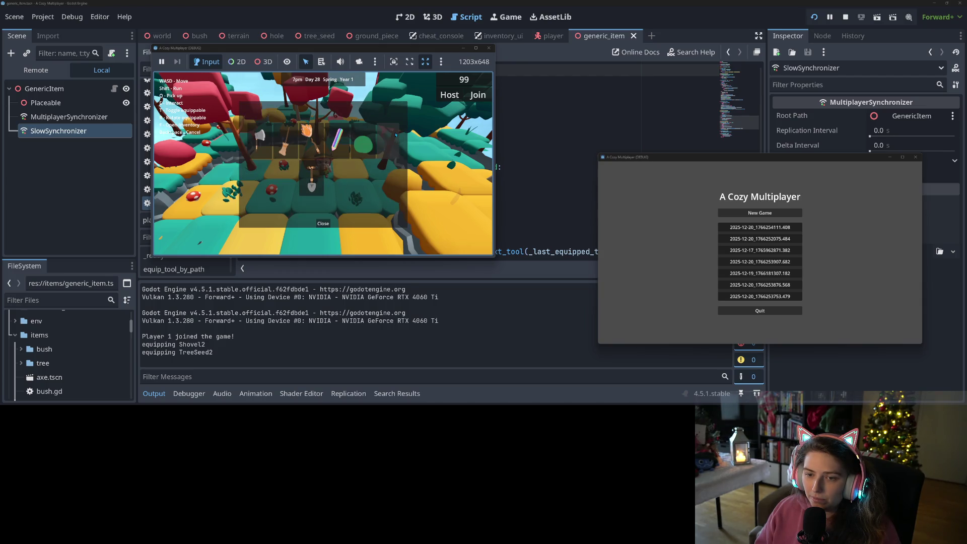
key(i)
key(i)
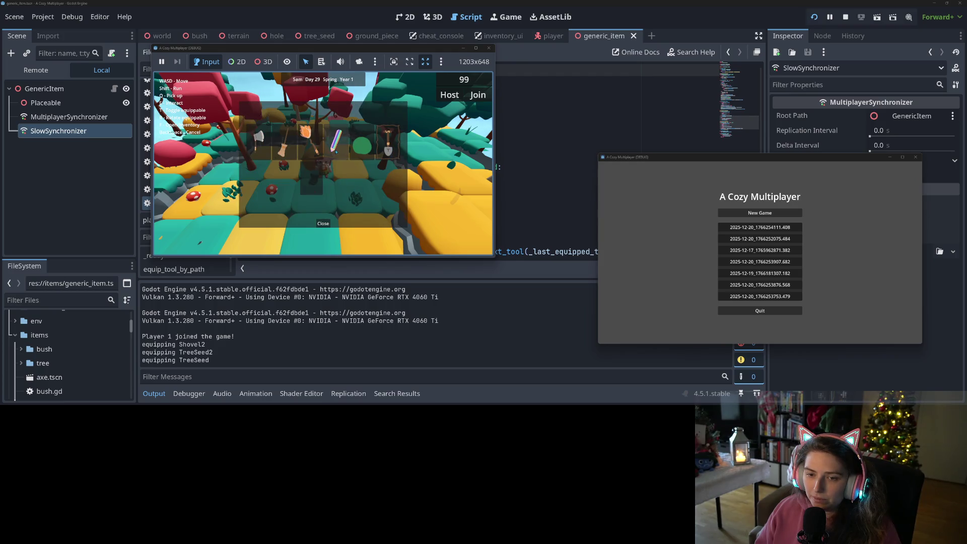
key(i)
key(i)
click(389, 150)
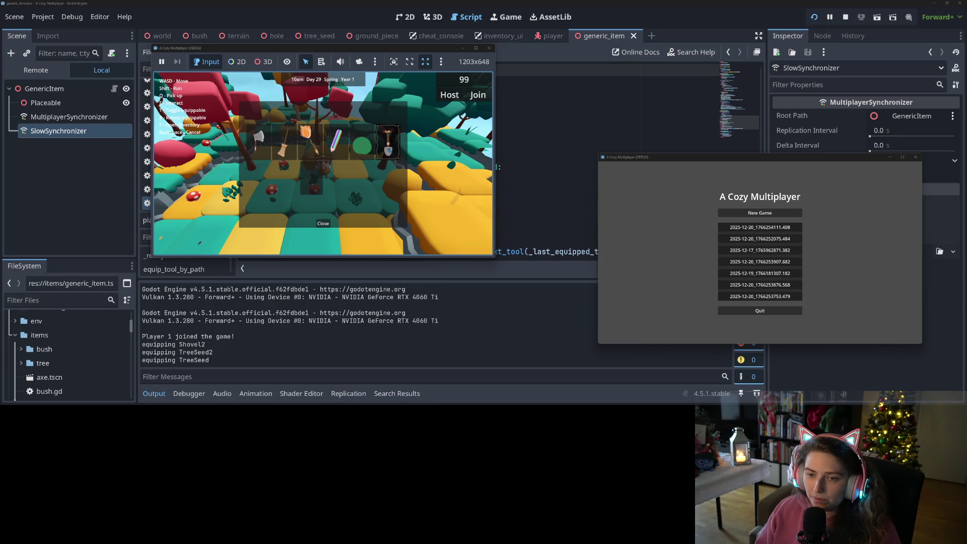
key(i)
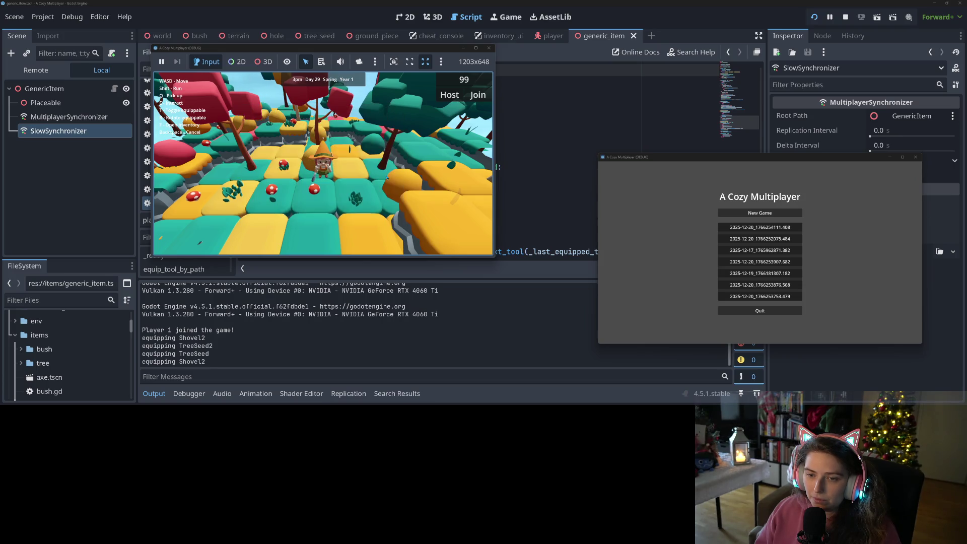
key(i)
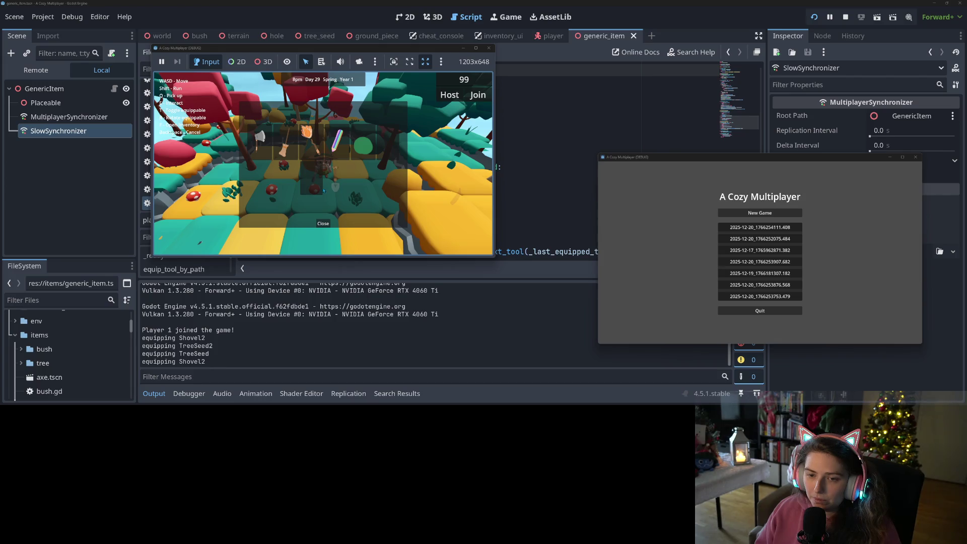
Rearrange the inventory, moving the shovel and pencil into the right-hand slots
click(324, 191)
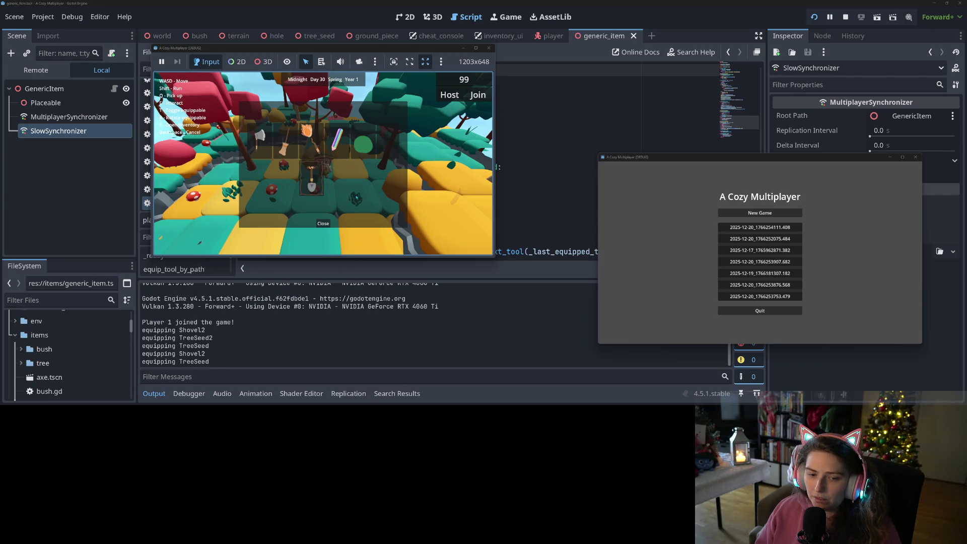
click(388, 147)
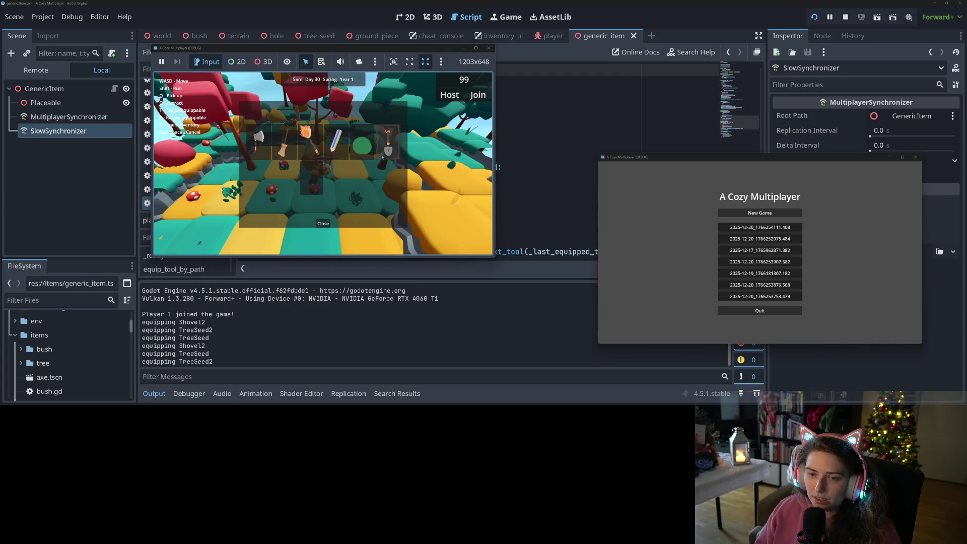
click(384, 151)
click(362, 148)
click(336, 147)
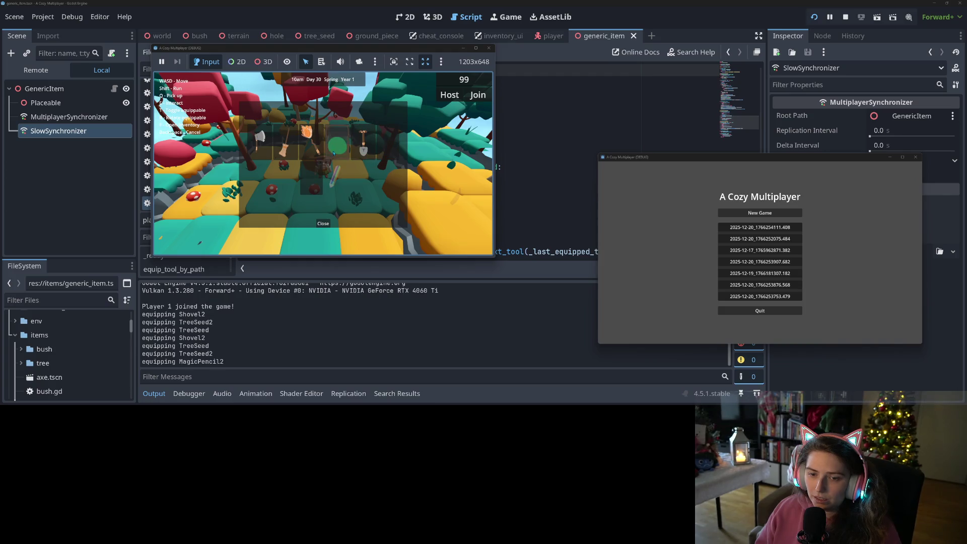
click(365, 151)
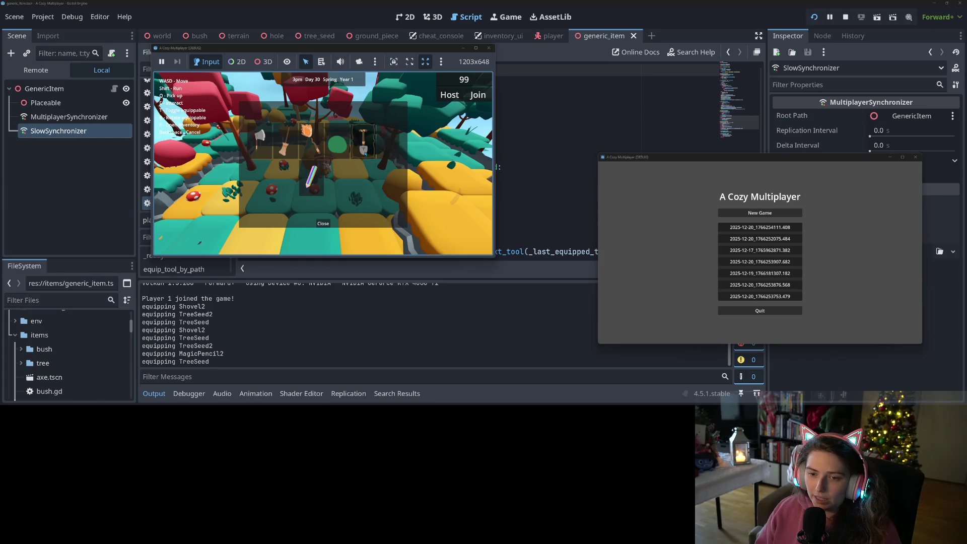
click(366, 152)
click(316, 187)
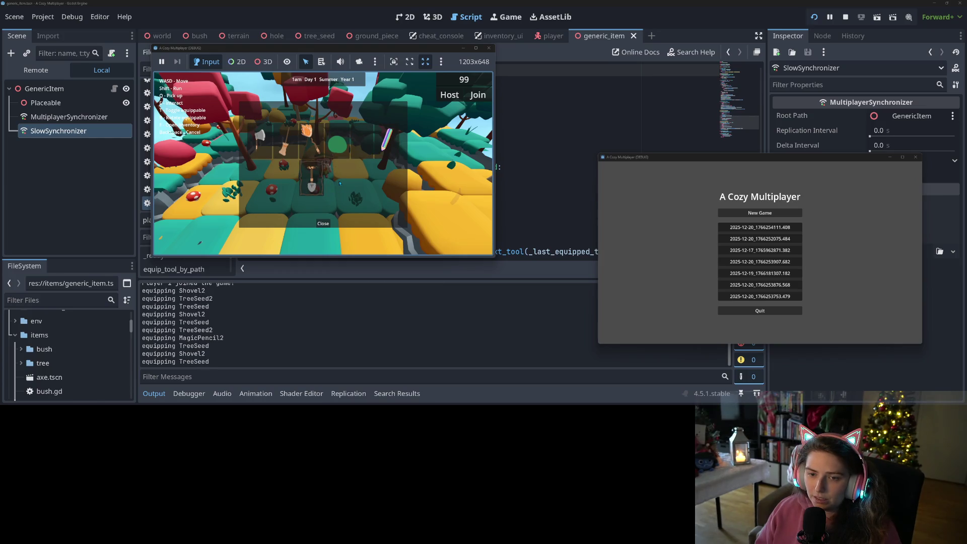
key(i)
key(i)
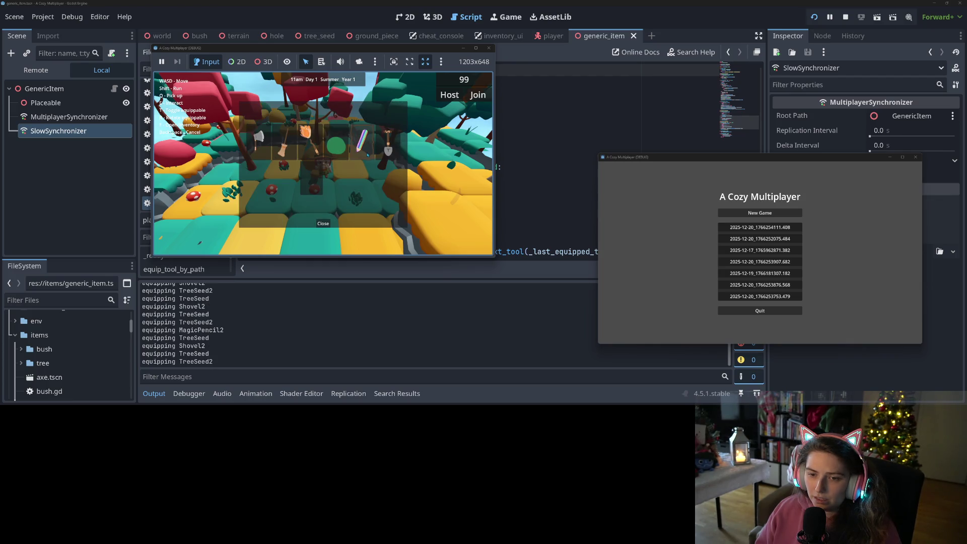
Cycle the equipped tool from the tree seed to the shovel, then close the game
click(313, 178)
click(312, 186)
click(312, 186)
click(313, 186)
click(313, 186)
click(388, 149)
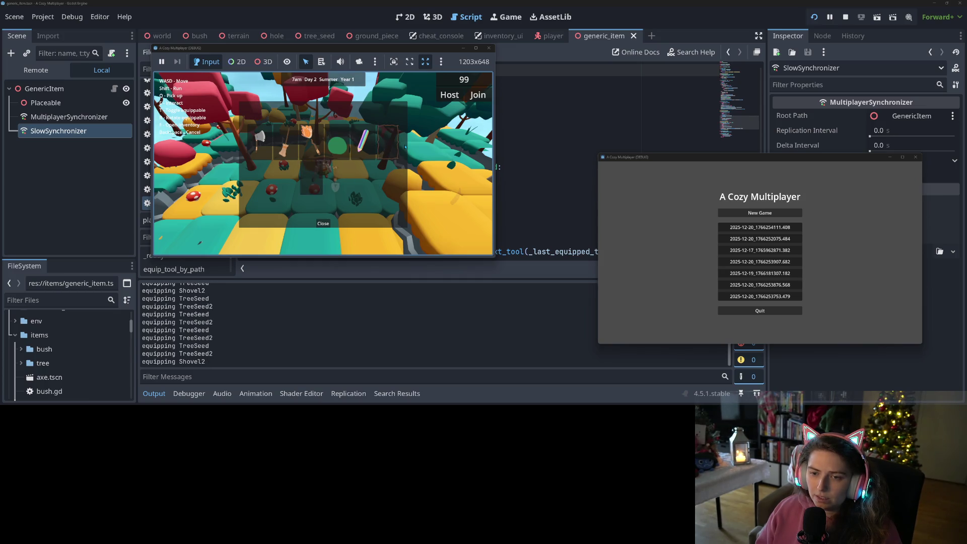
click(489, 48)
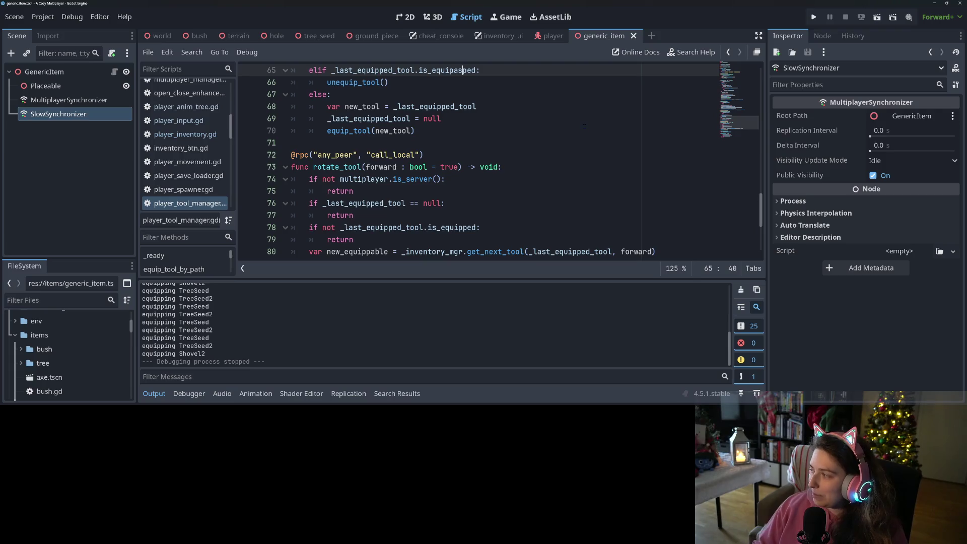
Hide the Output panel, correct is_equipasped on line 65 and save the script
click(163, 398)
click(513, 237)
scroll(502, 247, up, 1)
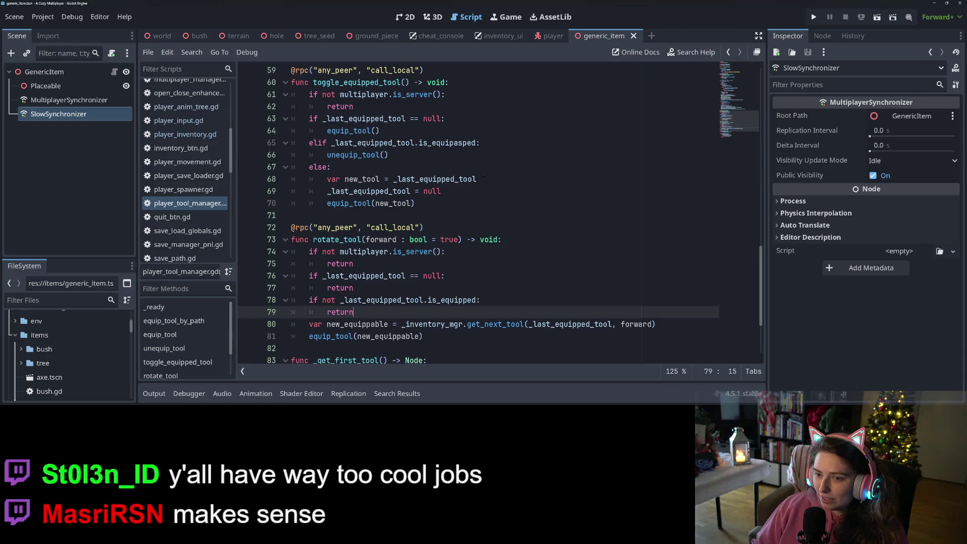
click(462, 143)
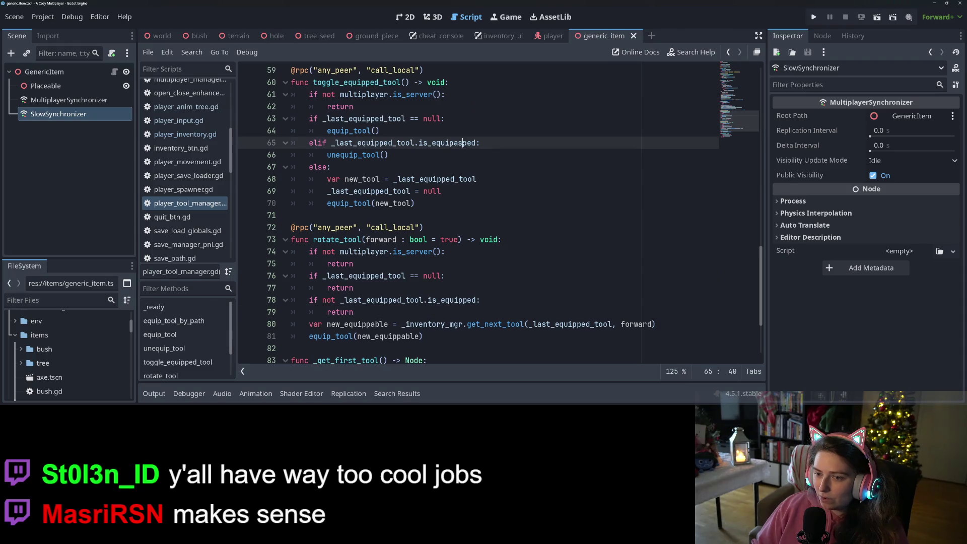
key(ctrl+s)
Look over the code on lines 68 to 71 below the fix
drag(536, 178, 525, 187)
click(529, 184)
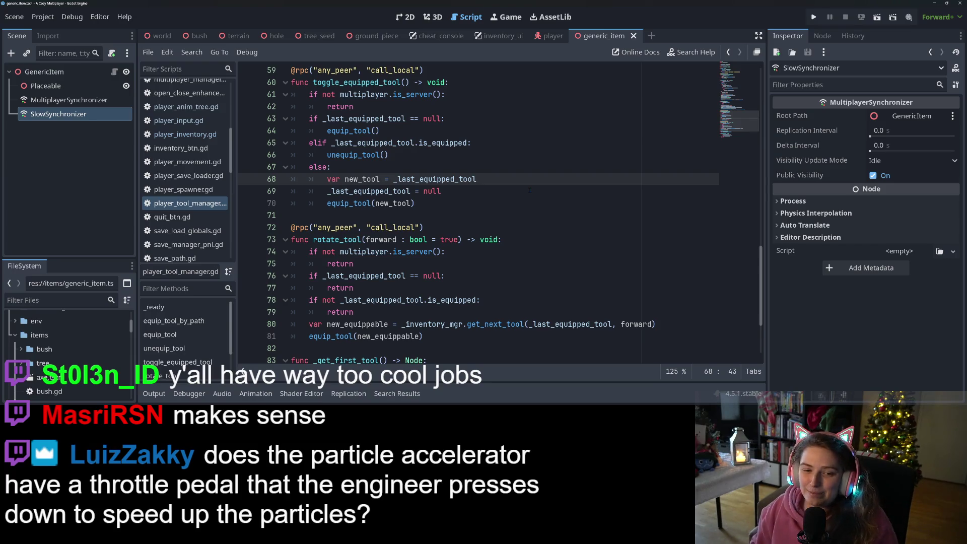
click(459, 207)
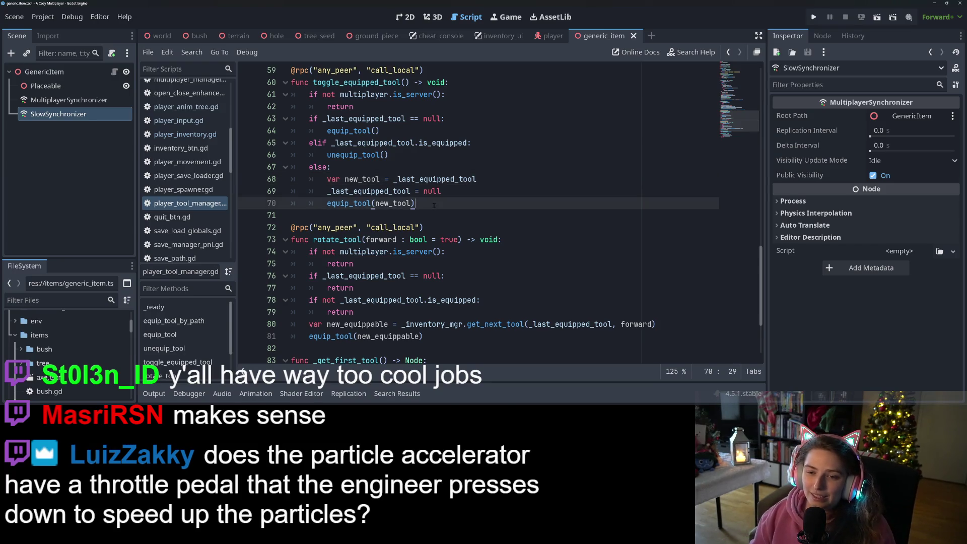
scroll(459, 207, up, 1)
click(496, 218)
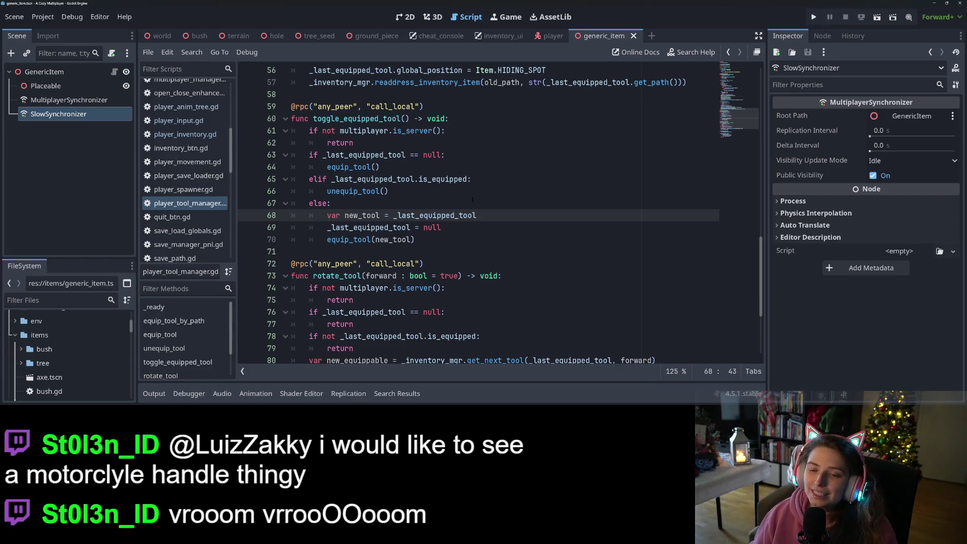
click(484, 251)
scroll(484, 251, down, 3)
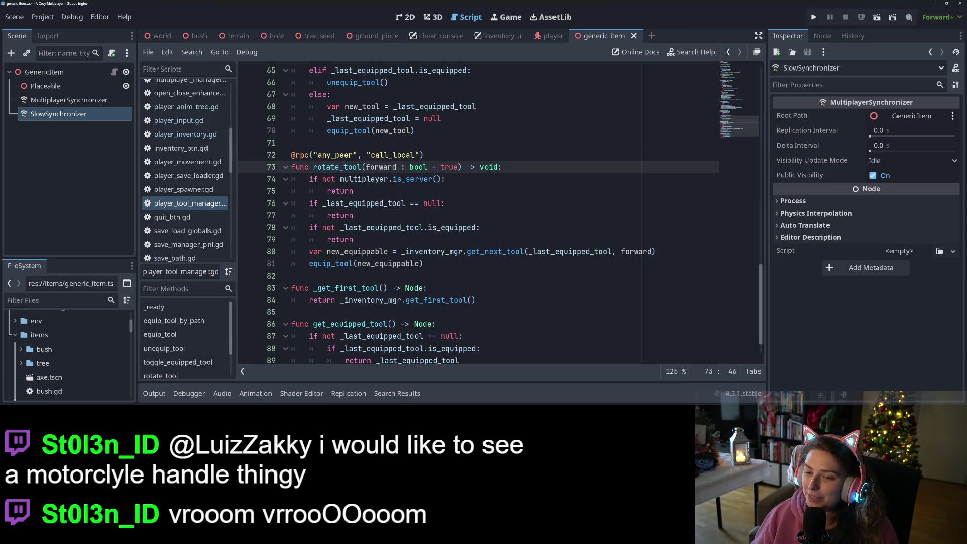
Step through rotate_tool's null check and return on lines 76–78
click(523, 172)
click(524, 177)
click(512, 217)
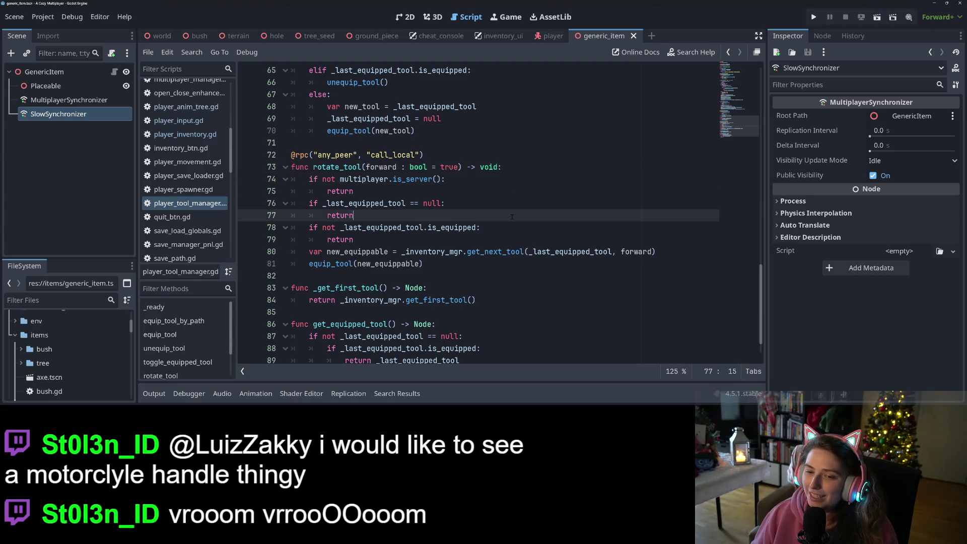
click(513, 208)
click(509, 218)
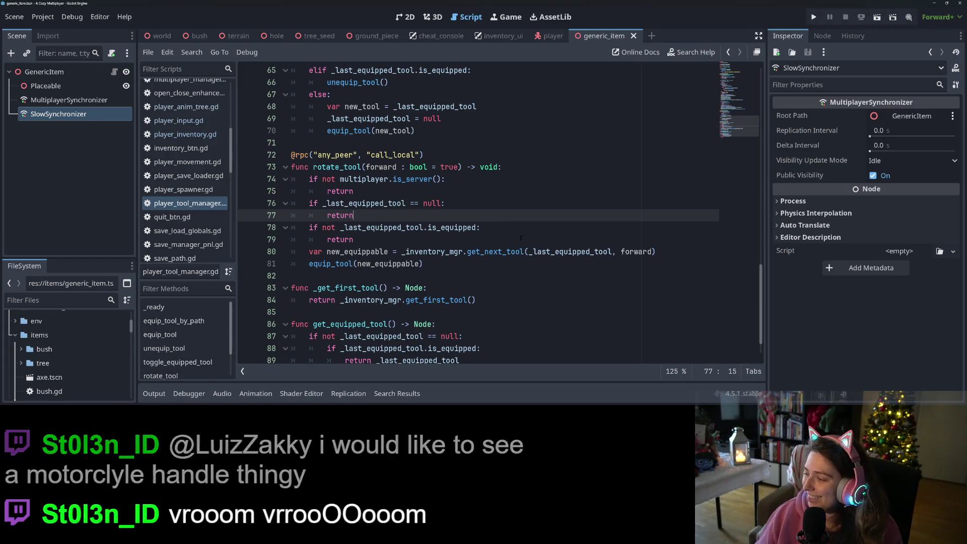
click(455, 227)
click(384, 180)
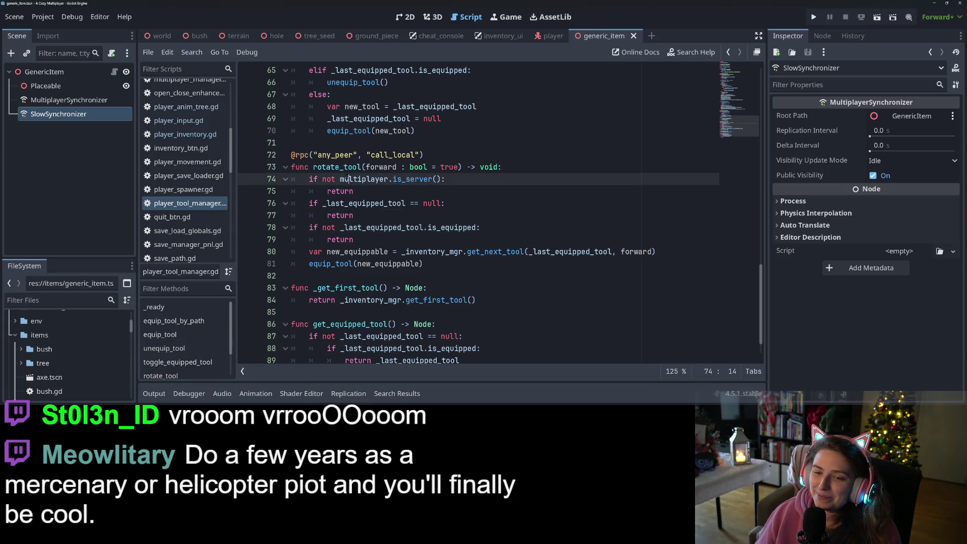
click(347, 167)
Compare the _inventory_mgr and is_equipped uses on lines 80, 78 and 65
click(381, 251)
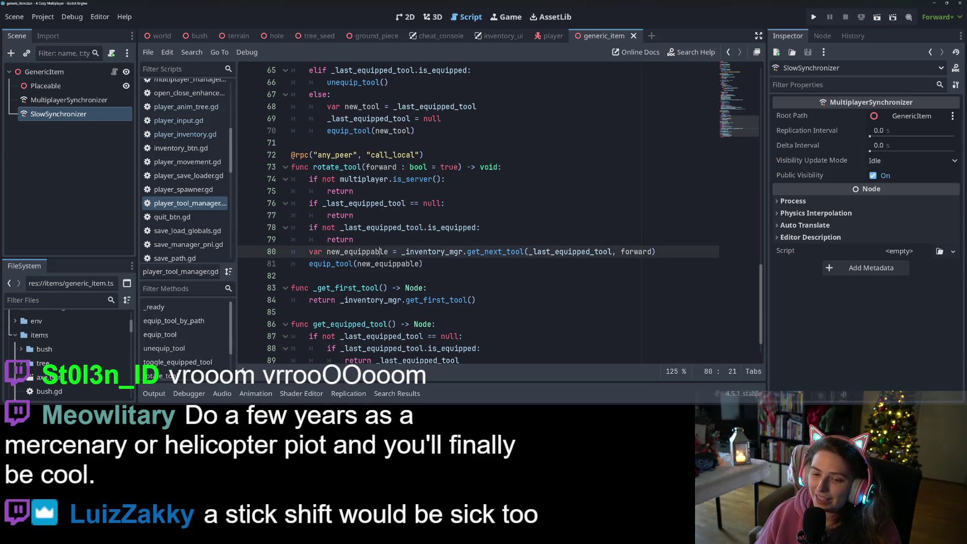
double_click(418, 252)
double_click(458, 228)
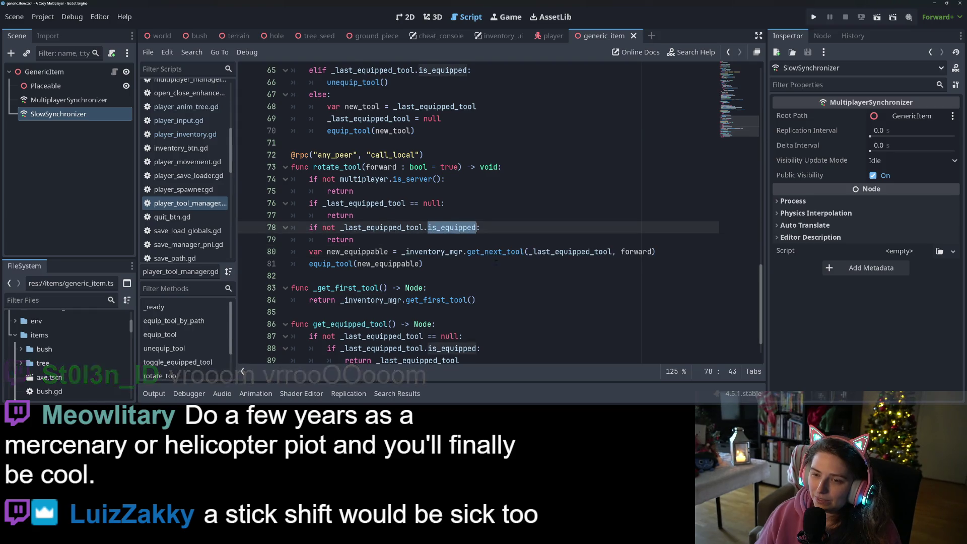
scroll(498, 266, up, 3)
scroll(499, 266, up, 1)
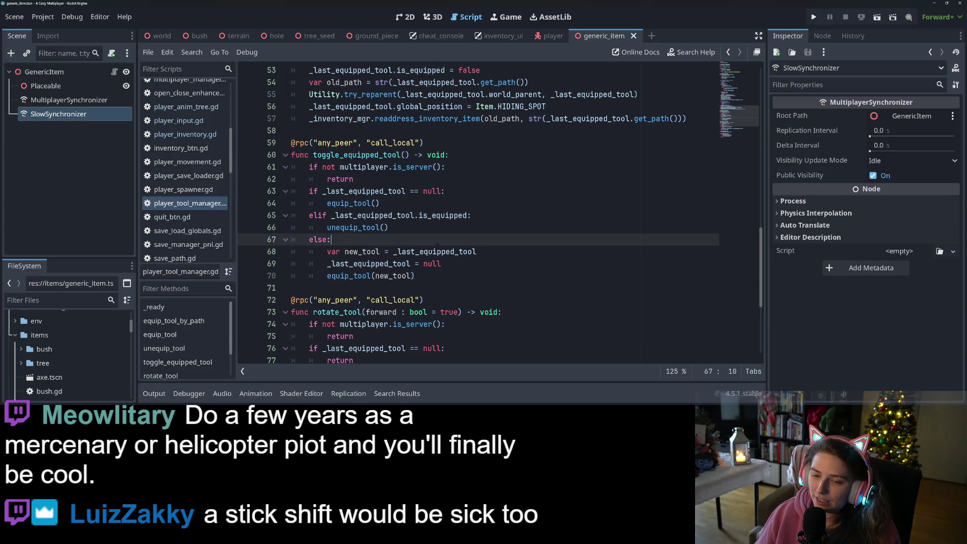
double_click(443, 216)
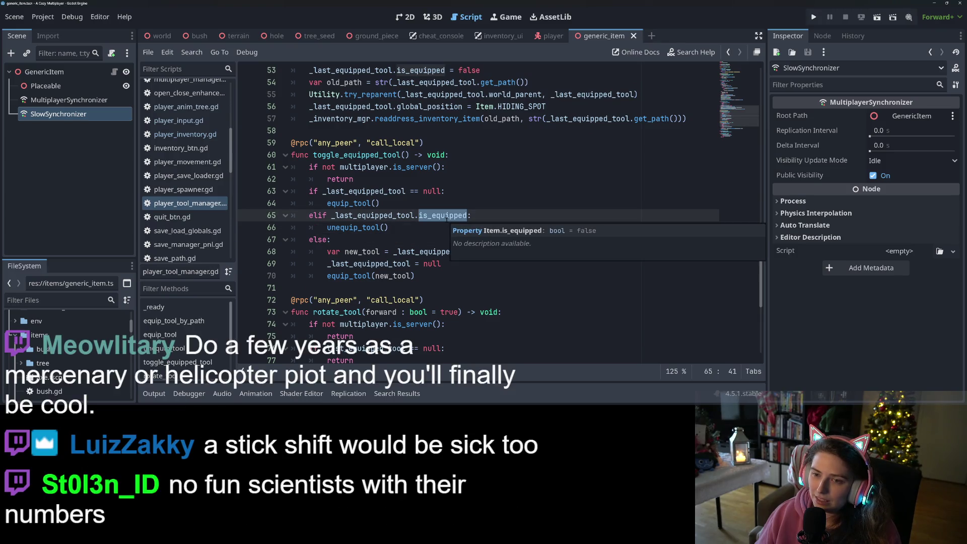
click(446, 216)
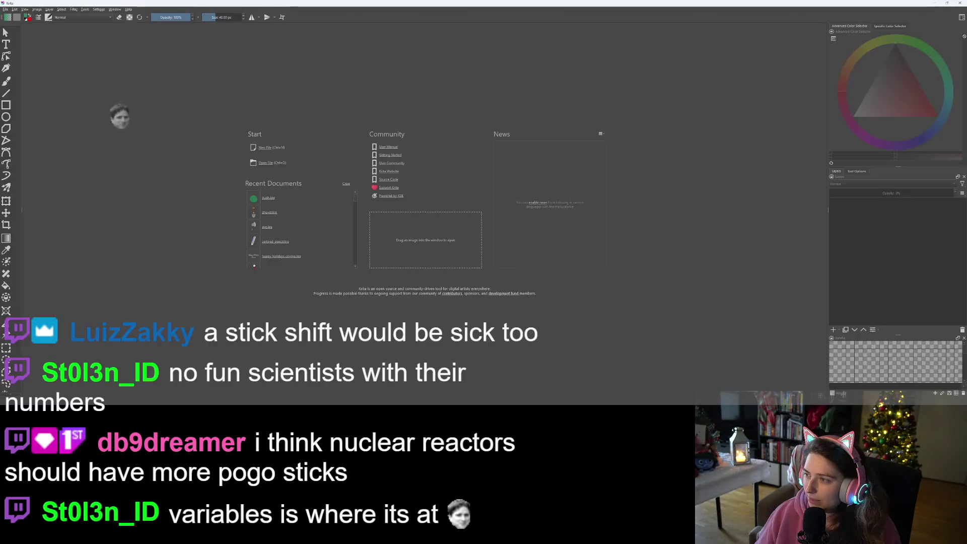
Open bush.kra from Recent Documents and Save As a copy named tree_seed
click(268, 201)
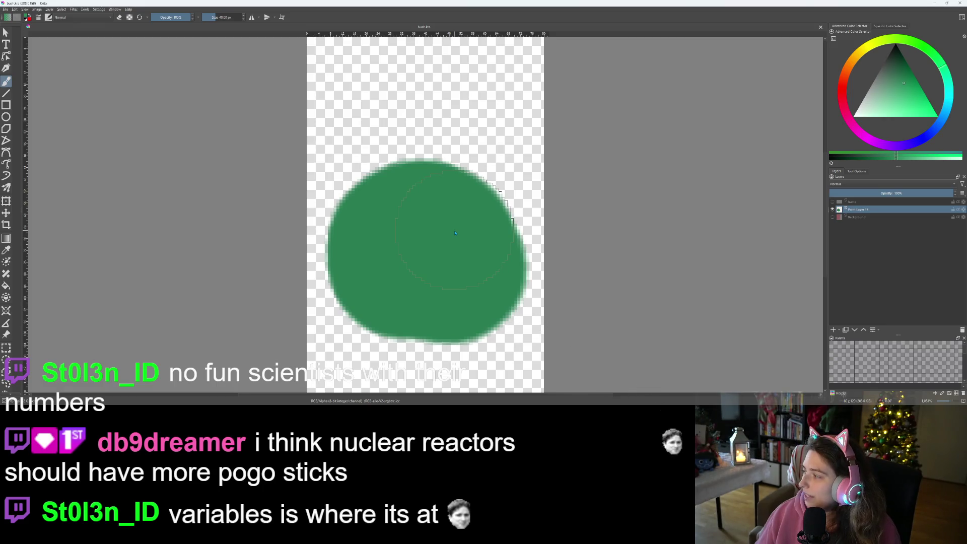
scroll(456, 232, down, 2)
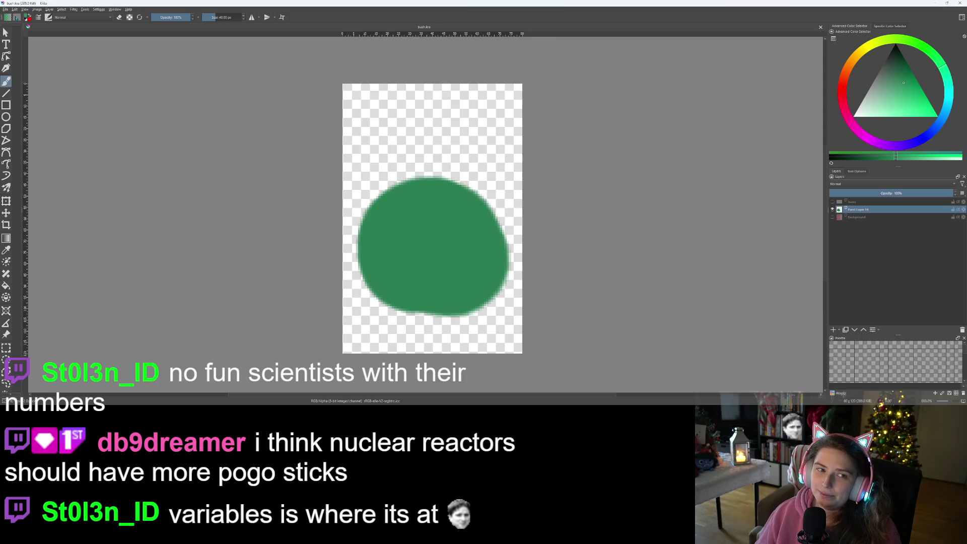
click(6, 9)
click(20, 48)
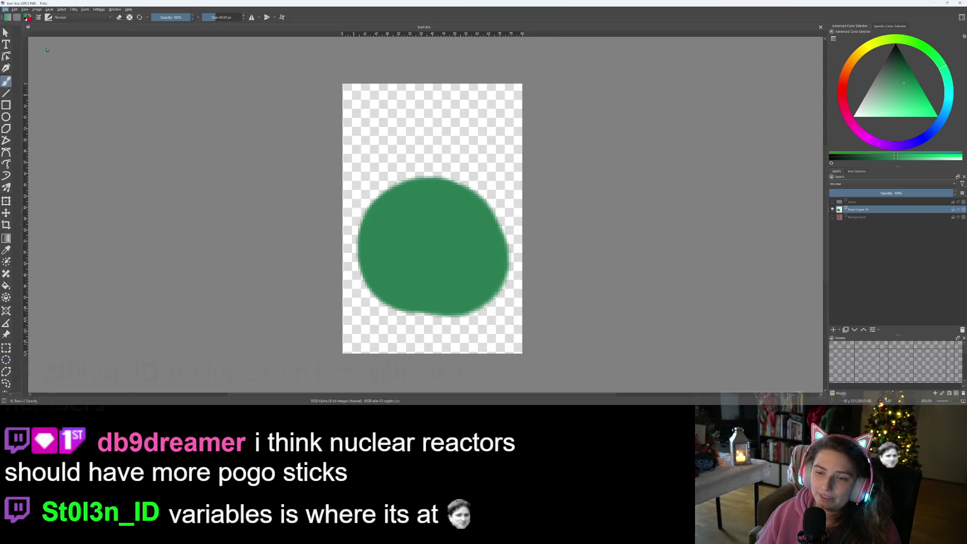
text(t)
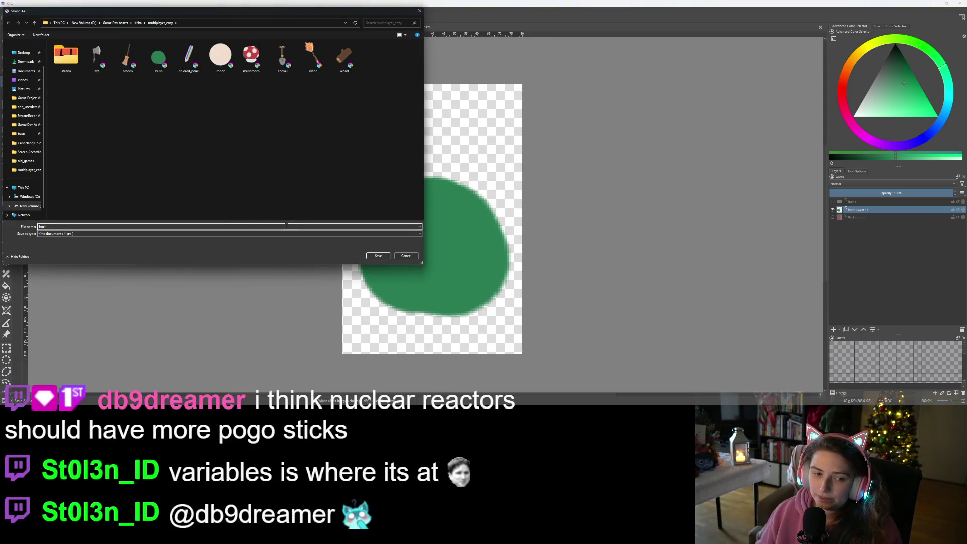
text(ree_seed)
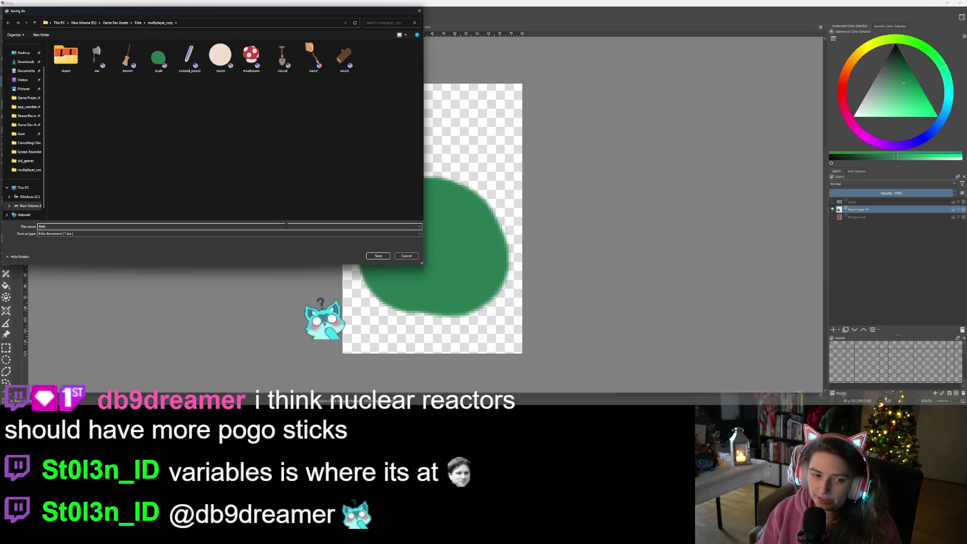
key(Return)
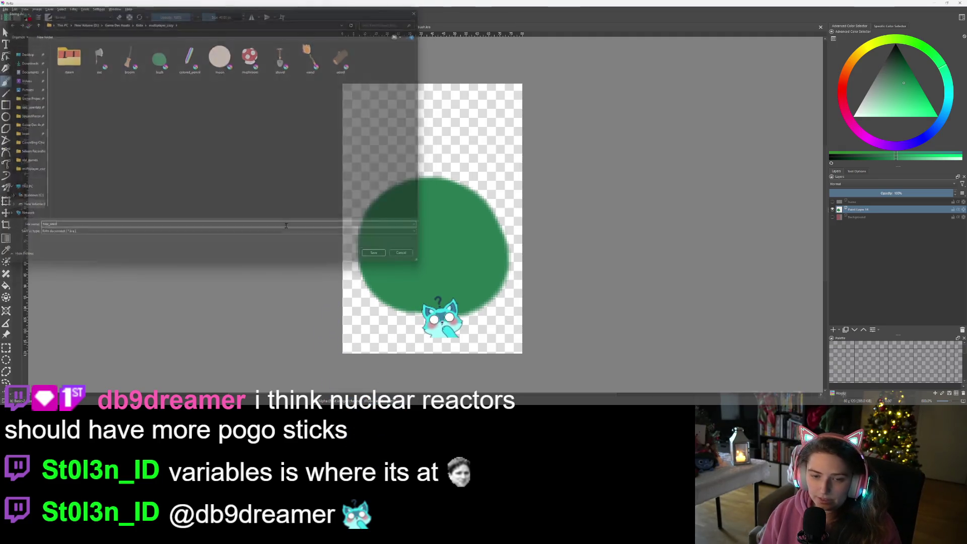
scroll(643, 236, up, 1)
scroll(524, 216, down, 1)
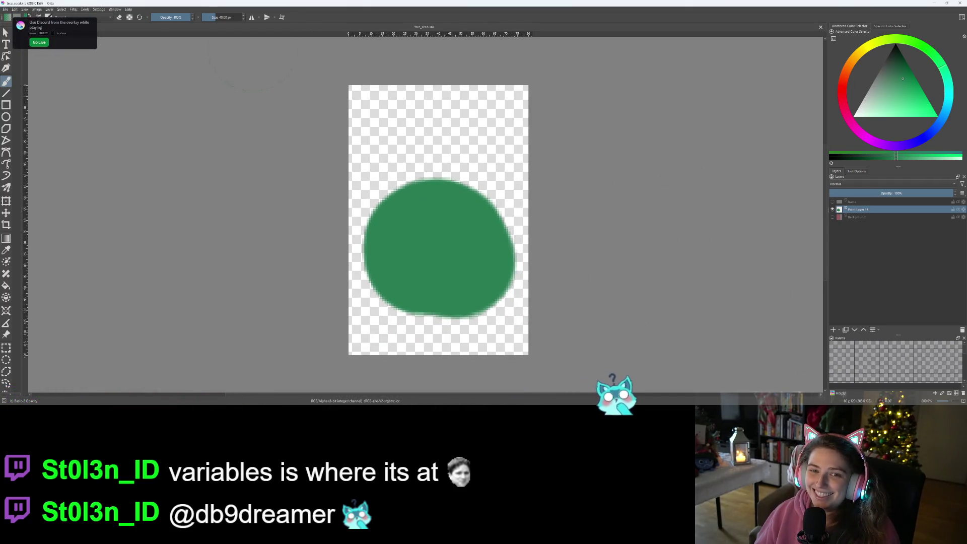
Set the brush size to 5 px
click(209, 17)
click(209, 17)
text(5)
key(Return)
scroll(473, 219, up, 1)
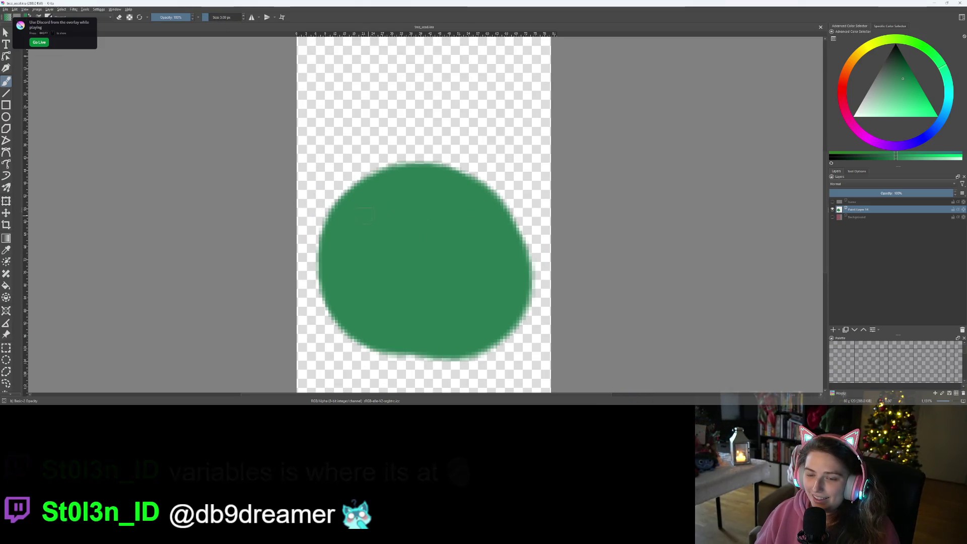
Paint the cube's top, side and bottom edges around the blob, then shift the drawing slightly left
mouse_move(318, 190)
mouse_down()
mouse_move(435, 146)
mouse_move(495, 151)
mouse_up()
key(ctrl+z)
drag(428, 145, 536, 170)
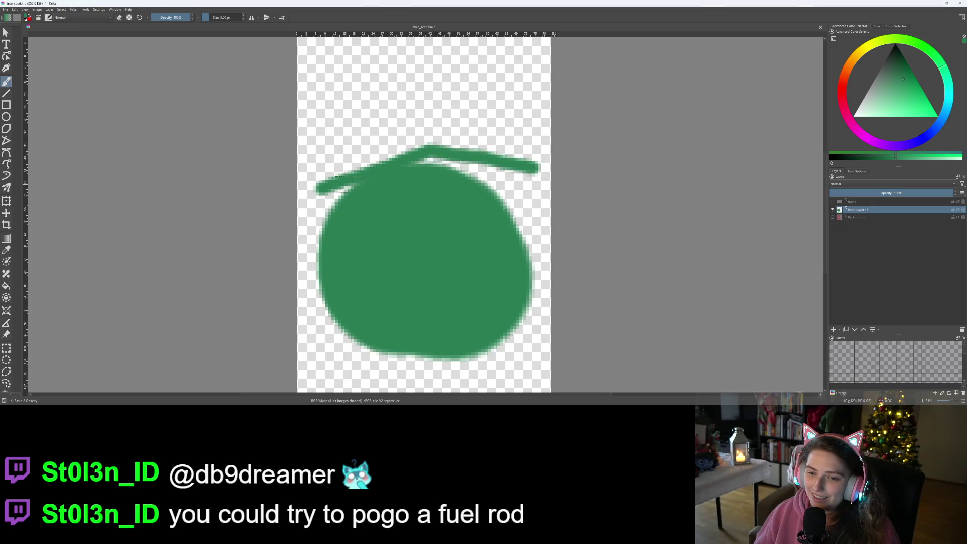
mouse_move(323, 195)
mouse_down()
mouse_move(316, 190)
mouse_move(352, 187)
mouse_up()
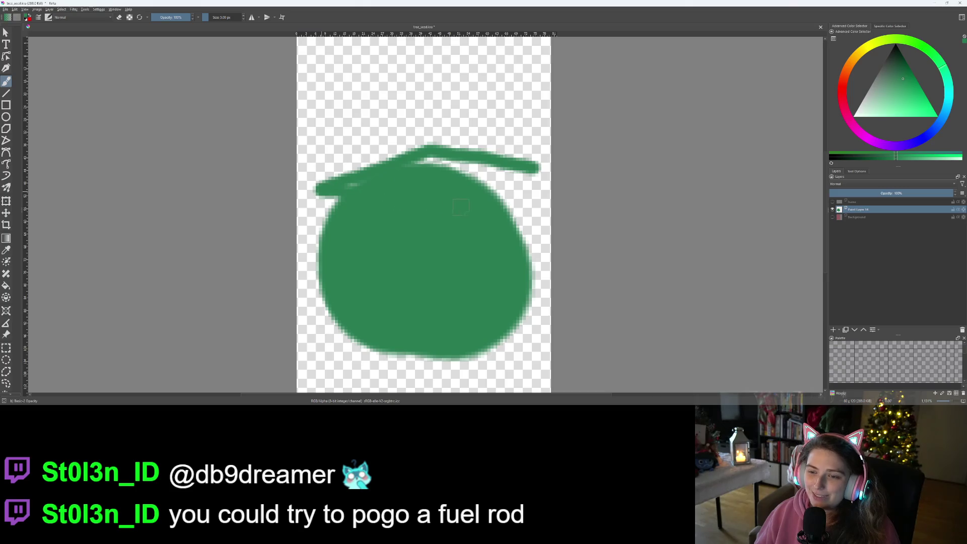
drag(502, 208, 543, 164)
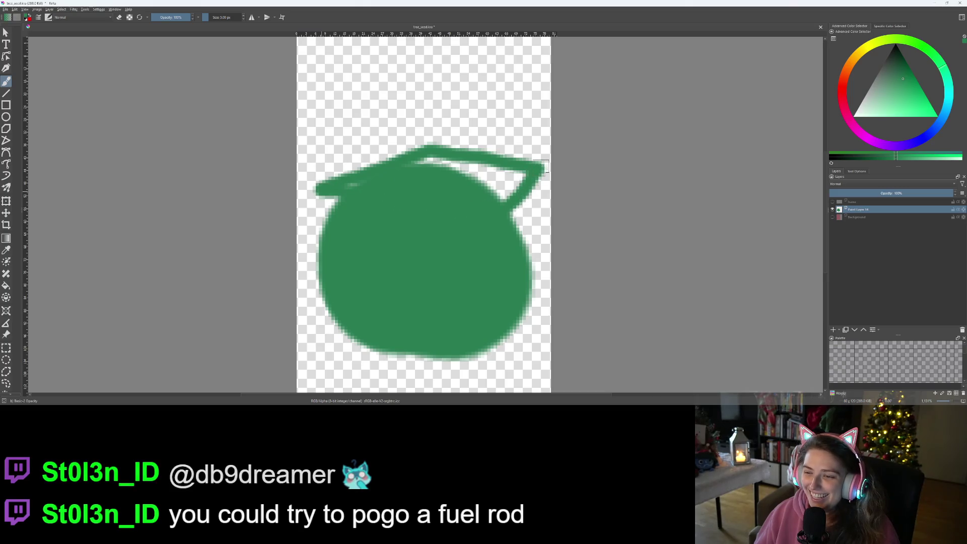
mouse_move(317, 192)
mouse_down()
mouse_move(328, 347)
mouse_move(499, 357)
mouse_move(510, 350)
mouse_move(504, 318)
mouse_up()
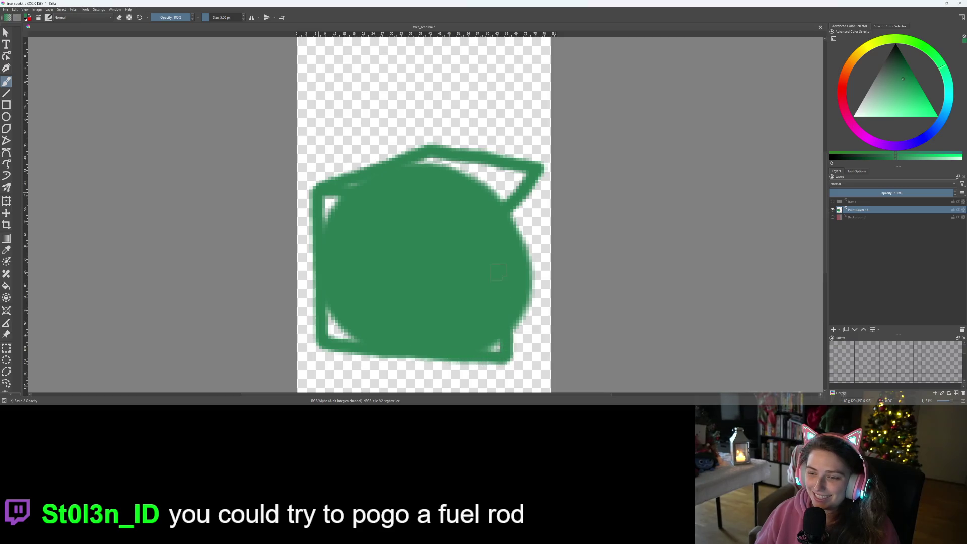
mouse_move(510, 359)
mouse_down()
mouse_move(547, 307)
mouse_move(543, 166)
mouse_up()
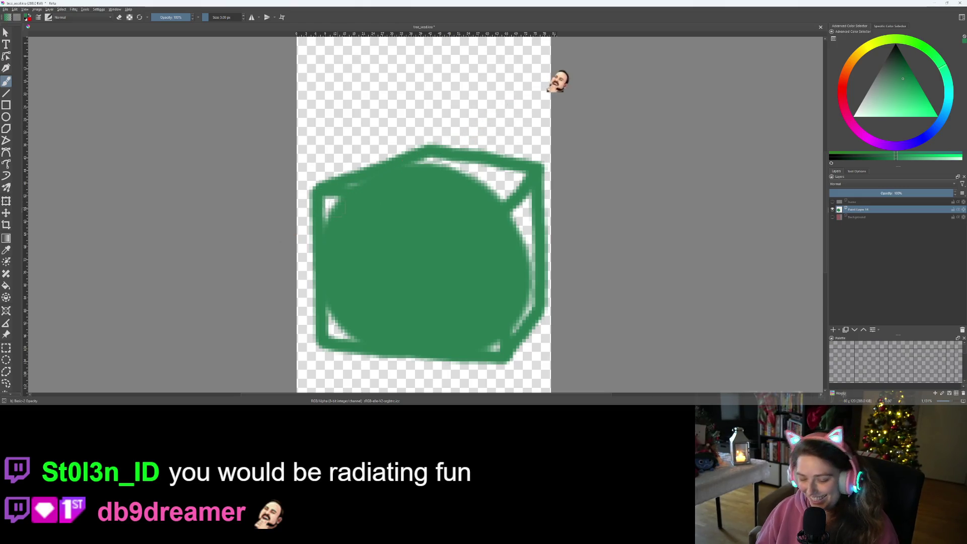
key(t)
drag(476, 280, 470, 269)
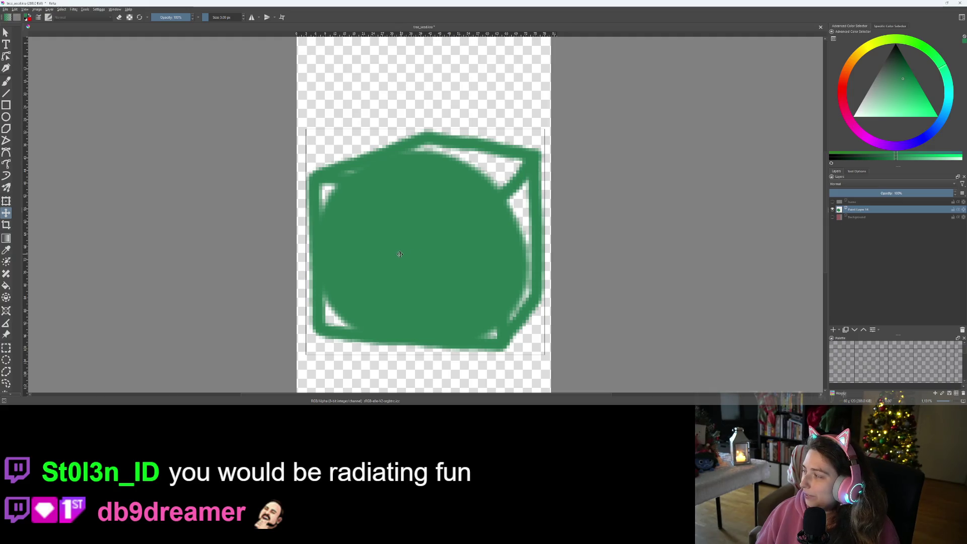
Paint solid green along the cube's top edge and upper-left stepped edge
scroll(399, 253, down, 1)
scroll(390, 270, up, 3)
drag(394, 244, 412, 309)
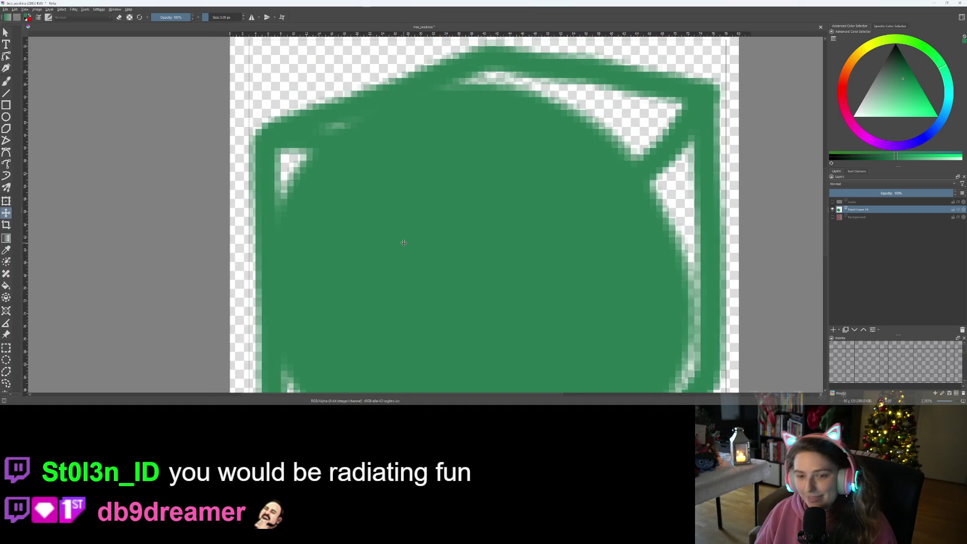
scroll(282, 159, up, 3)
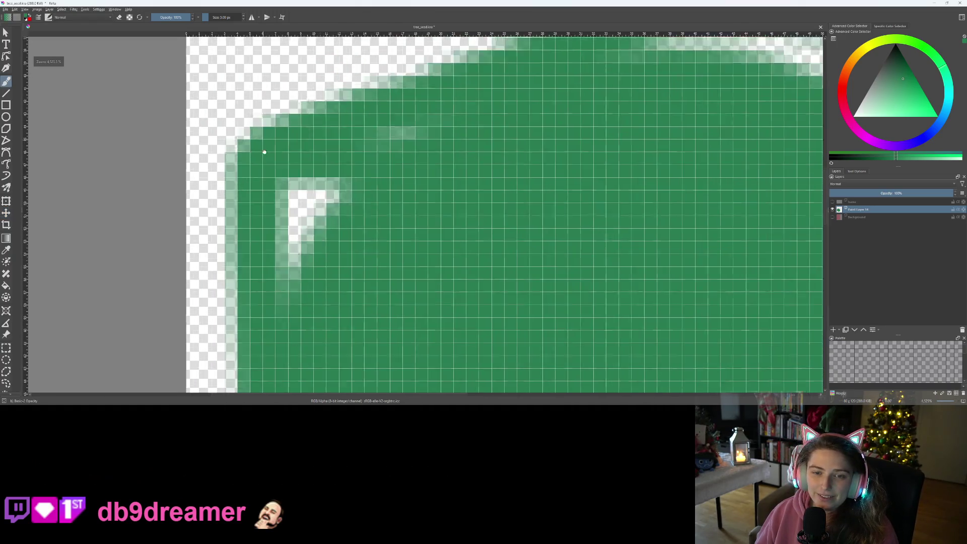
key(b)
scroll(217, 196, down, 3)
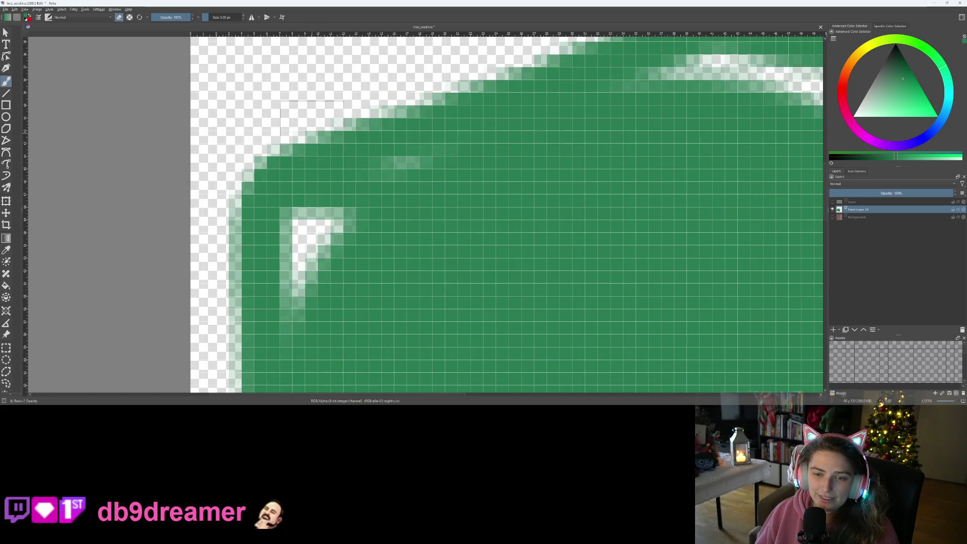
scroll(476, 156, down, 2)
scroll(475, 156, up, 3)
scroll(302, 277, down, 2)
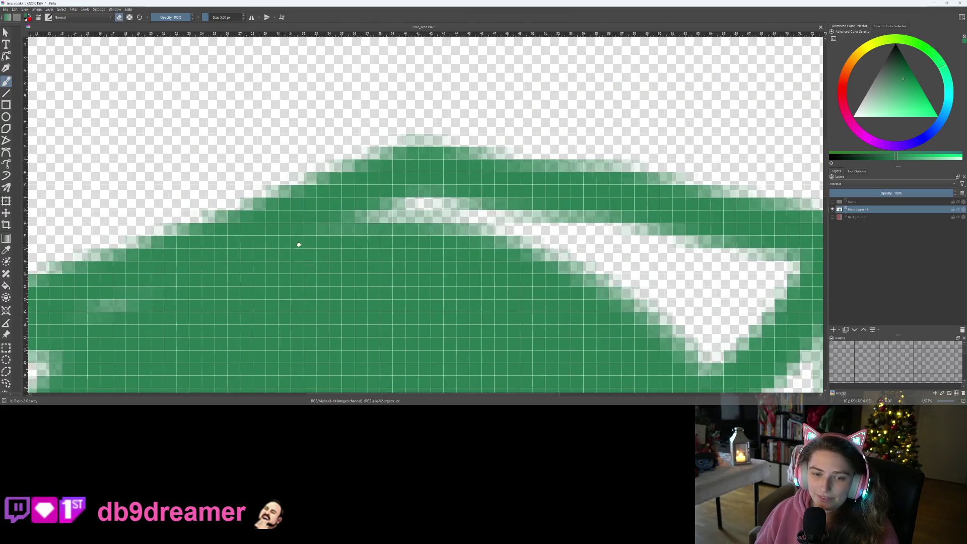
scroll(298, 244, up, 2)
key(e)
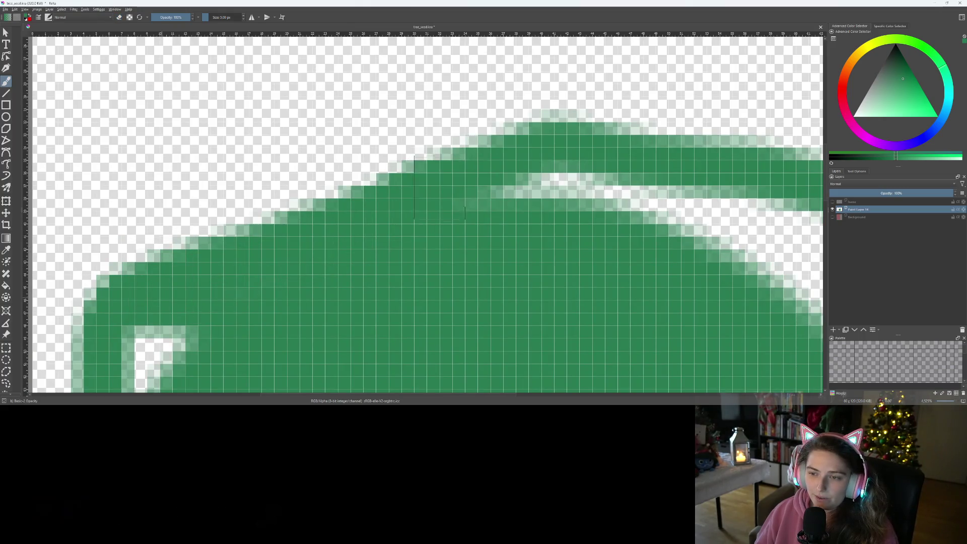
drag(548, 156, 615, 157)
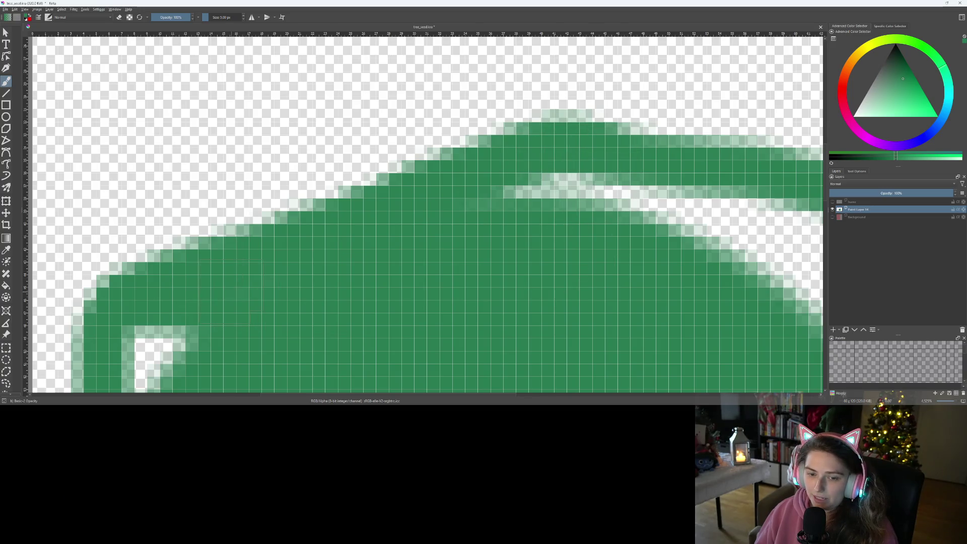
drag(270, 222, 418, 166)
Erase the faint stray pixels at the cube's top-right corner
mouse_move(512, 255)
mouse_down()
mouse_move(280, 255)
mouse_move(129, 240)
mouse_up()
key(e)
mouse_move(635, 152)
mouse_down()
mouse_move(650, 201)
mouse_move(655, 172)
mouse_move(655, 211)
mouse_up()
scroll(554, 252, down, 5)
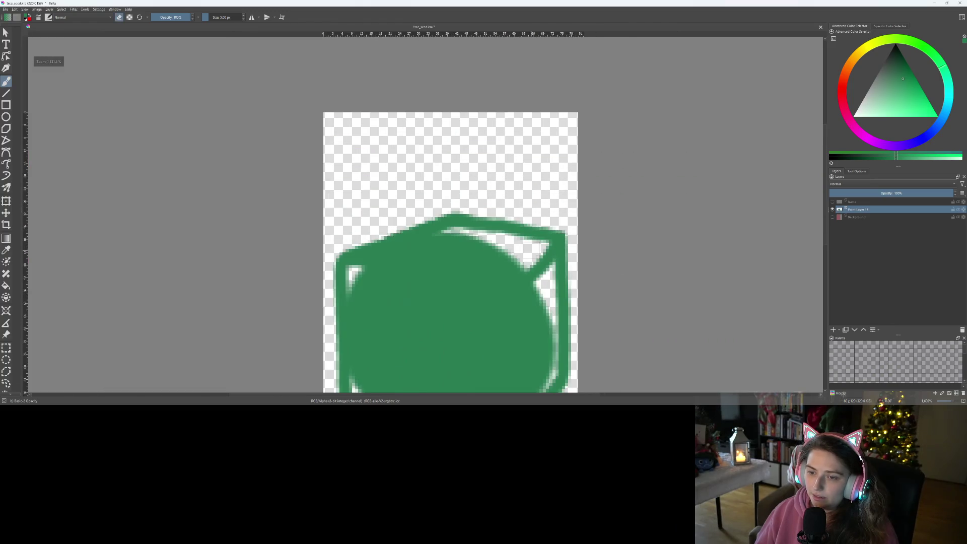
scroll(488, 195, up, 5)
scroll(513, 220, up, 1)
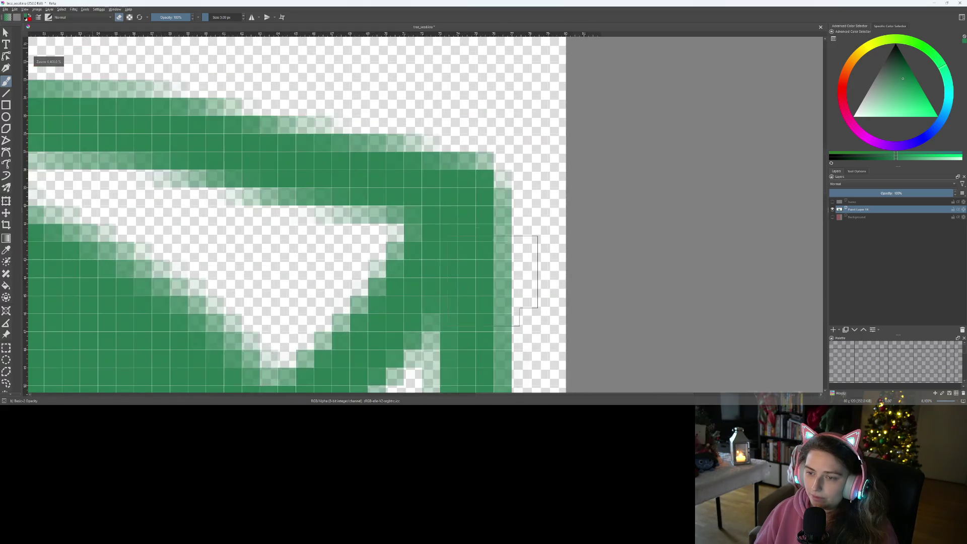
scroll(524, 197, down, 1)
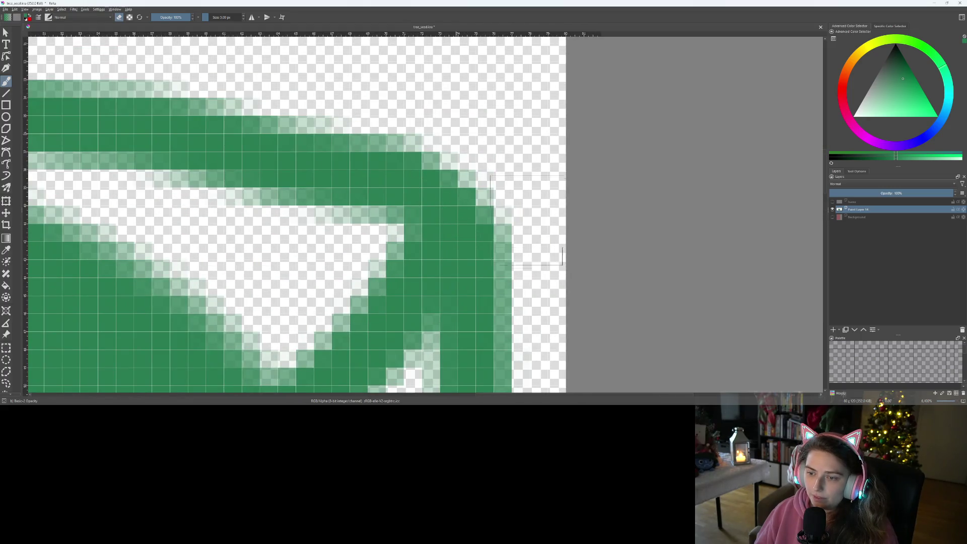
scroll(512, 294, down, 3)
scroll(513, 295, down, 1)
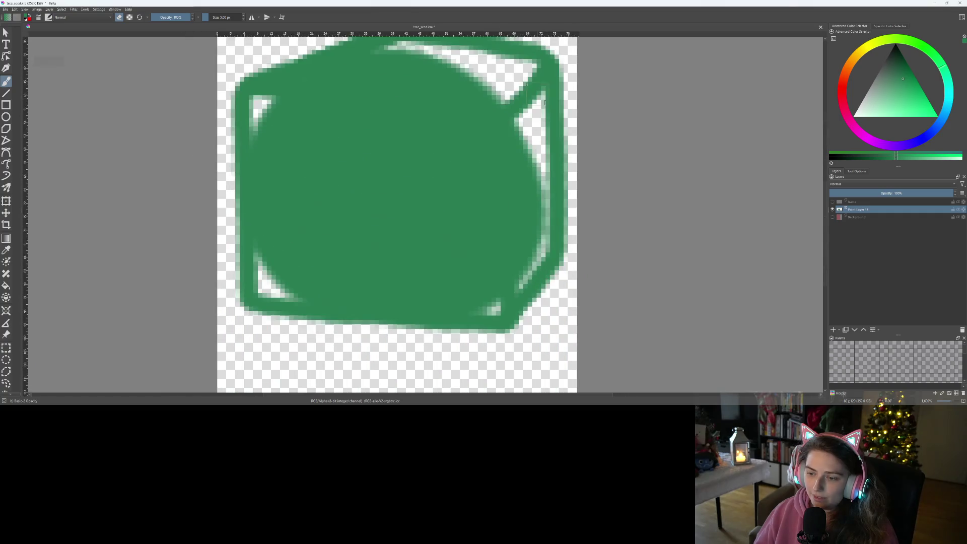
scroll(519, 312, up, 4)
scroll(524, 336, down, 2)
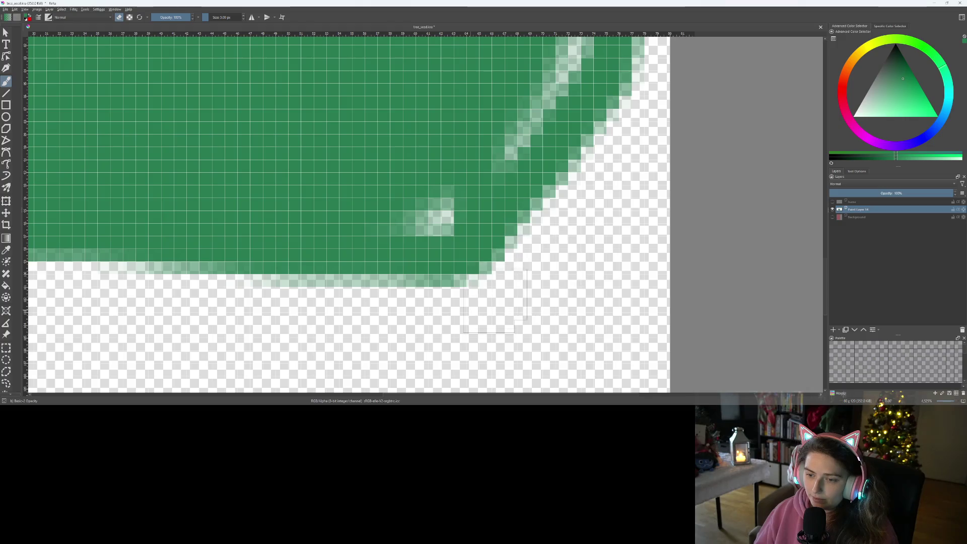
scroll(389, 324, down, 2)
scroll(532, 229, up, 1)
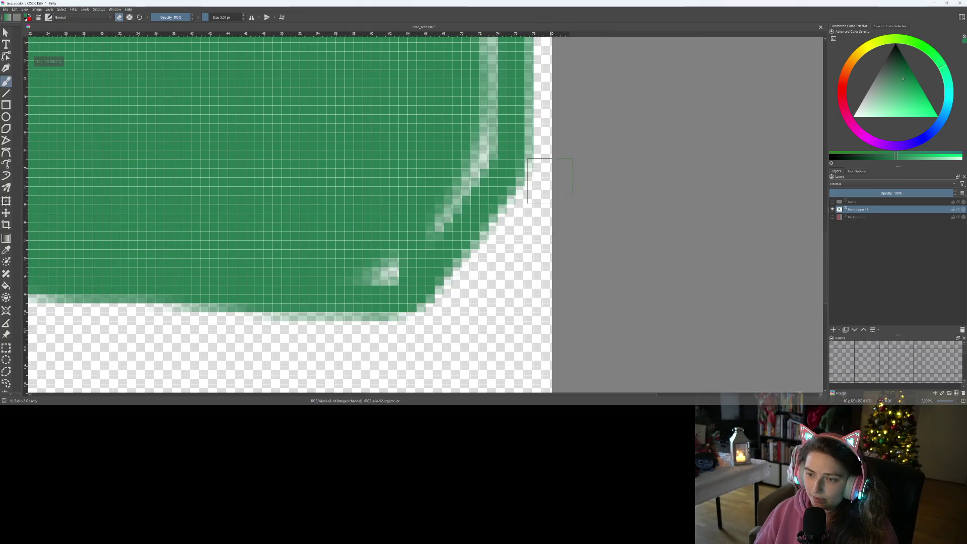
scroll(301, 323, left, 7)
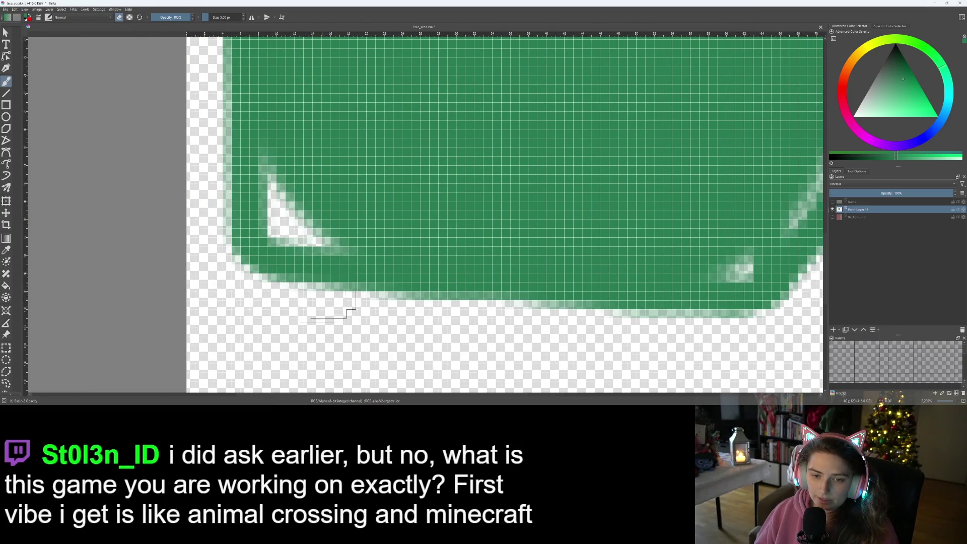
scroll(334, 305, down, 3)
drag(352, 234, 362, 271)
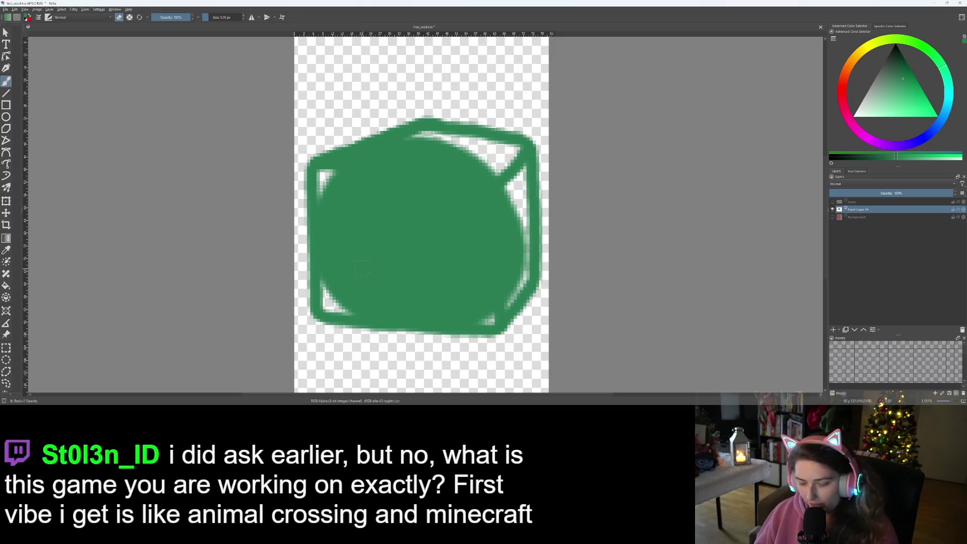
scroll(372, 271, up, 5)
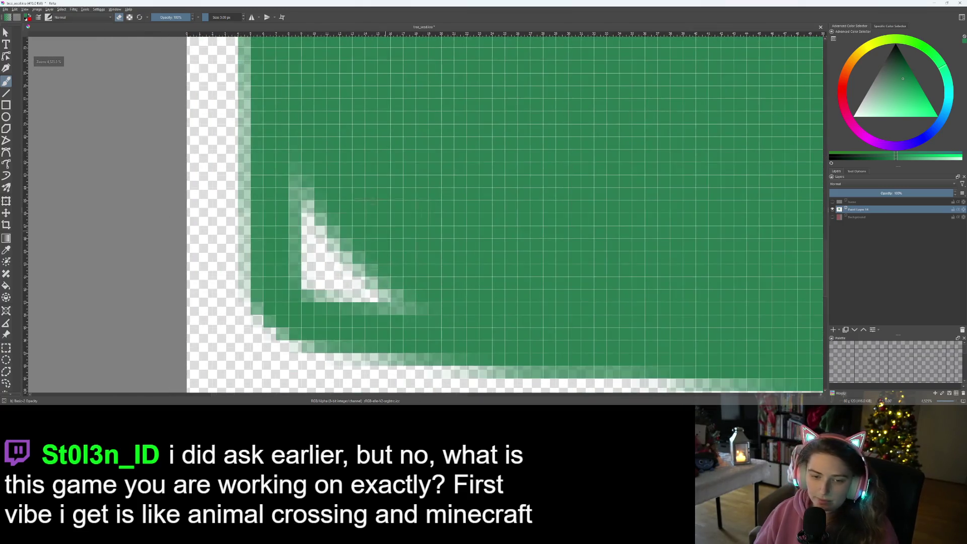
Undo a mistaken erase stroke and fill the white lower-left corner triangle green
drag(301, 144, 302, 279)
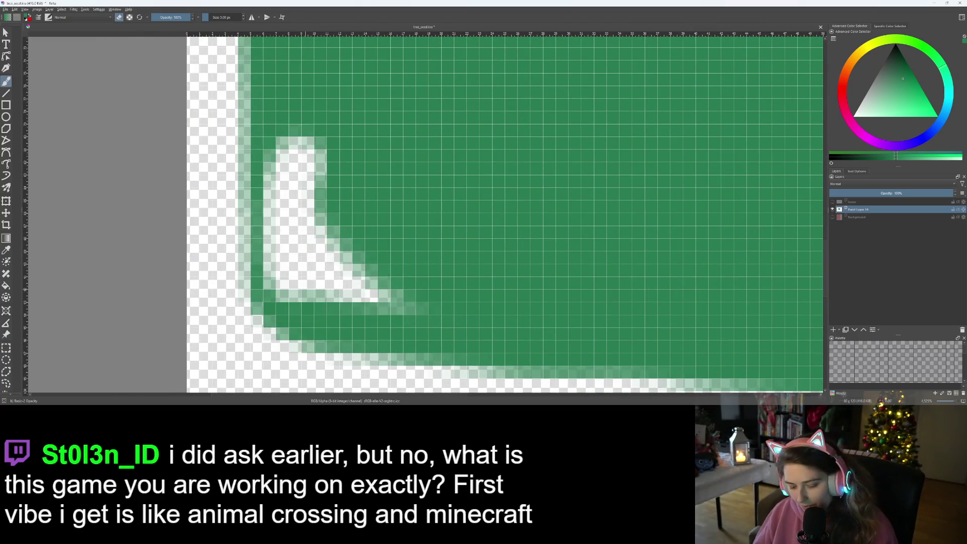
key(ctrl+z)
key(e)
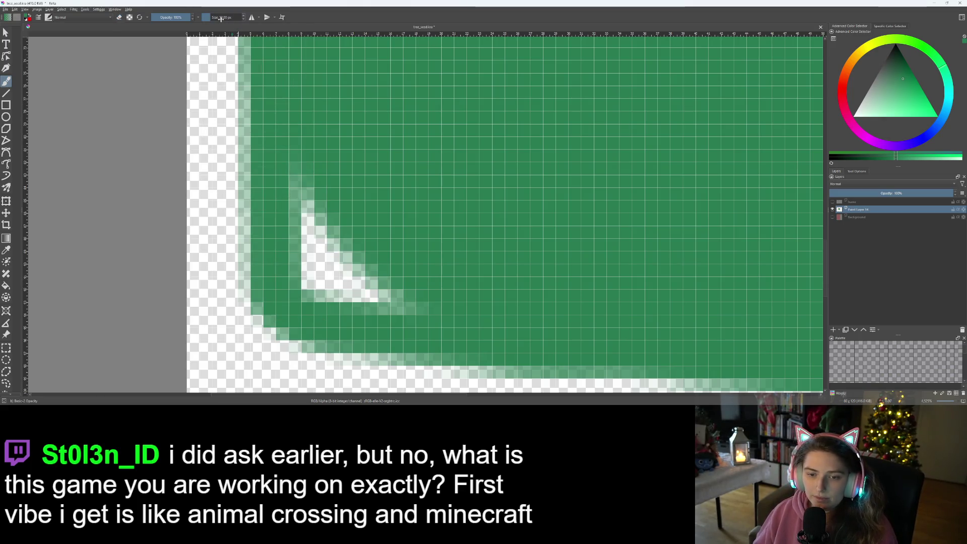
mouse_move(297, 169)
mouse_down()
mouse_move(328, 252)
mouse_move(398, 310)
mouse_move(418, 359)
mouse_up()
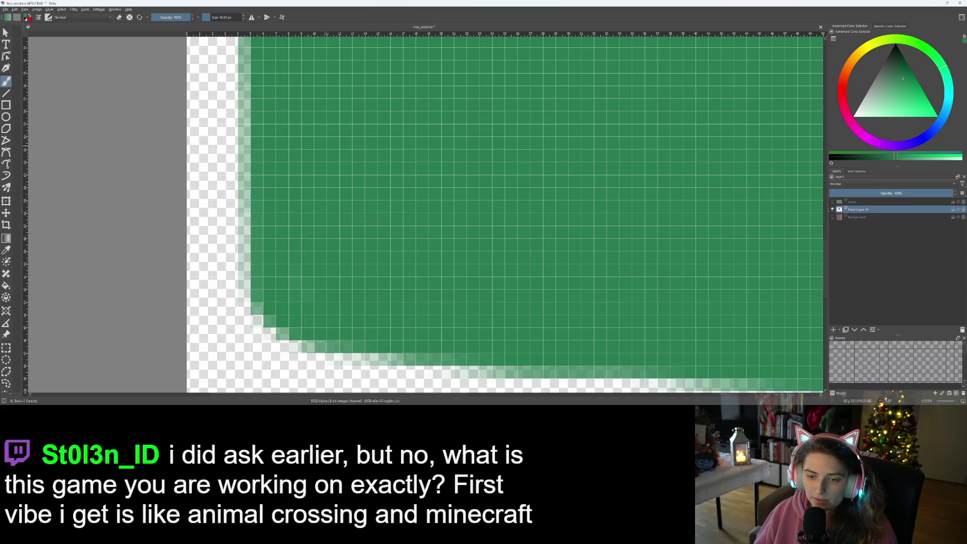
Paint over the white triangles in the cube's top-left and top-right corners
scroll(453, 251, down, 10)
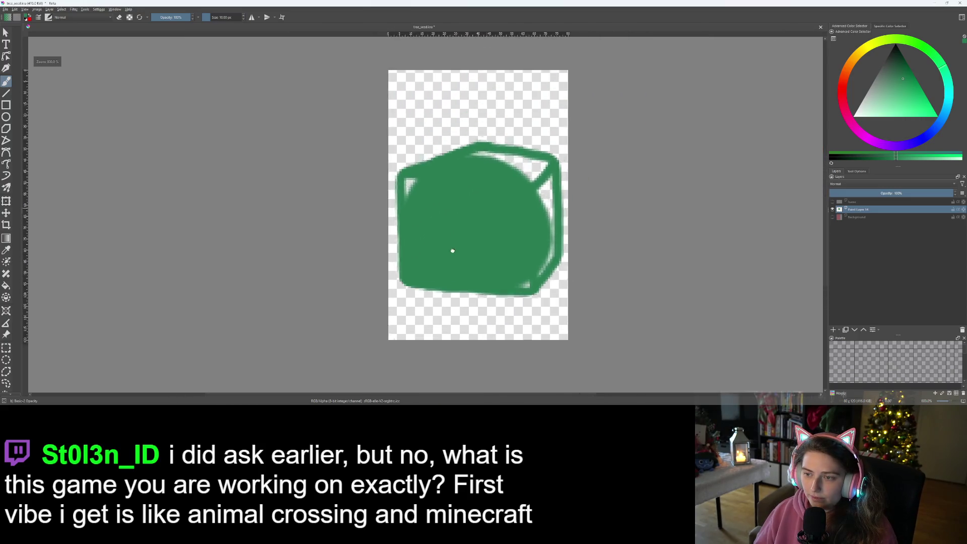
scroll(403, 236, up, 10)
mouse_move(373, 222)
mouse_down()
mouse_move(486, 272)
mouse_move(353, 201)
mouse_move(343, 151)
mouse_move(295, 176)
mouse_up()
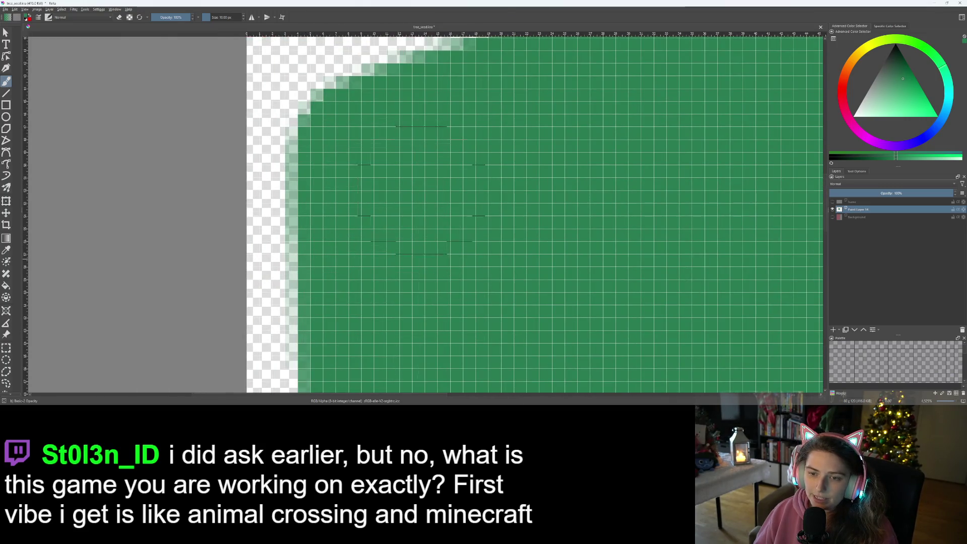
scroll(421, 189, down, 5)
scroll(458, 281, up, 4)
mouse_move(347, 151)
mouse_down()
mouse_move(499, 174)
mouse_move(604, 221)
mouse_move(644, 191)
mouse_up()
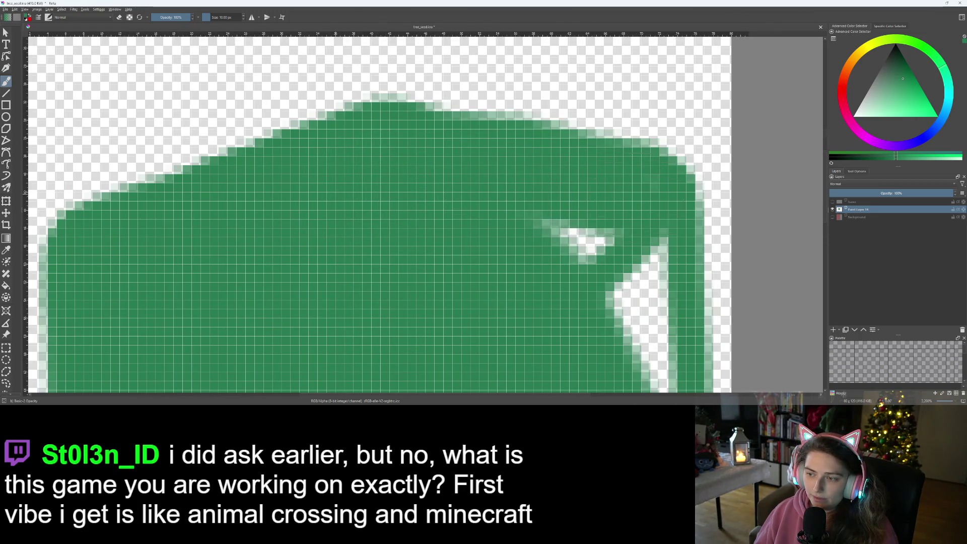
drag(559, 229, 610, 247)
Cover the white stripe along the cube's right edge down to the corner
scroll(458, 151, down, 3)
scroll(486, 176, up, 2)
mouse_move(542, 201)
mouse_down()
mouse_move(564, 202)
mouse_move(574, 141)
mouse_move(560, 270)
mouse_move(577, 348)
mouse_up()
scroll(550, 277, down, 5)
mouse_move(582, 249)
mouse_down()
mouse_move(565, 256)
mouse_move(499, 350)
mouse_up()
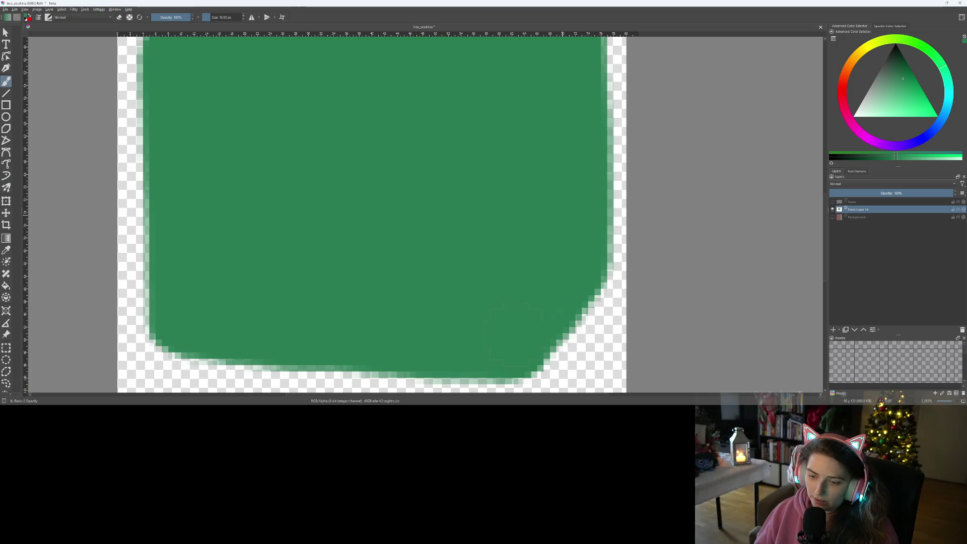
scroll(514, 334, down, 4)
scroll(423, 166, up, 3)
mouse_move(423, 165)
mouse_down()
mouse_move(471, 186)
mouse_move(470, 226)
mouse_move(519, 195)
mouse_move(527, 172)
mouse_up()
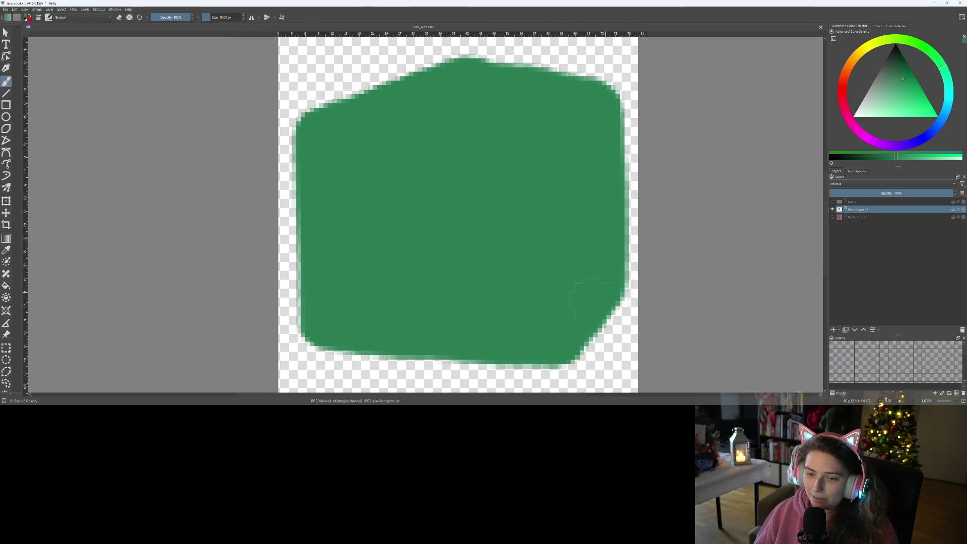
scroll(594, 300, down, 4)
scroll(593, 301, up, 3)
mouse_move(484, 203)
mouse_down()
mouse_move(449, 225)
mouse_move(415, 224)
mouse_up()
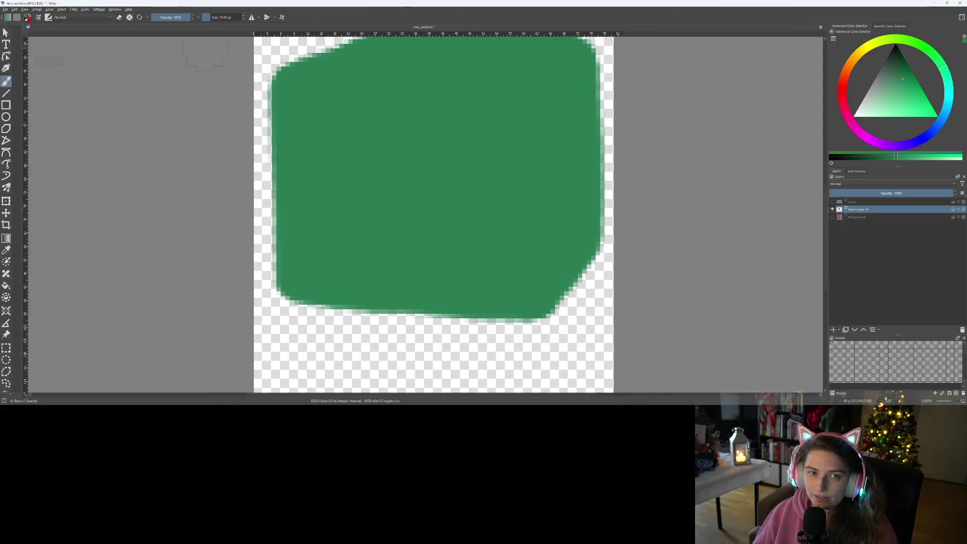
click(216, 16)
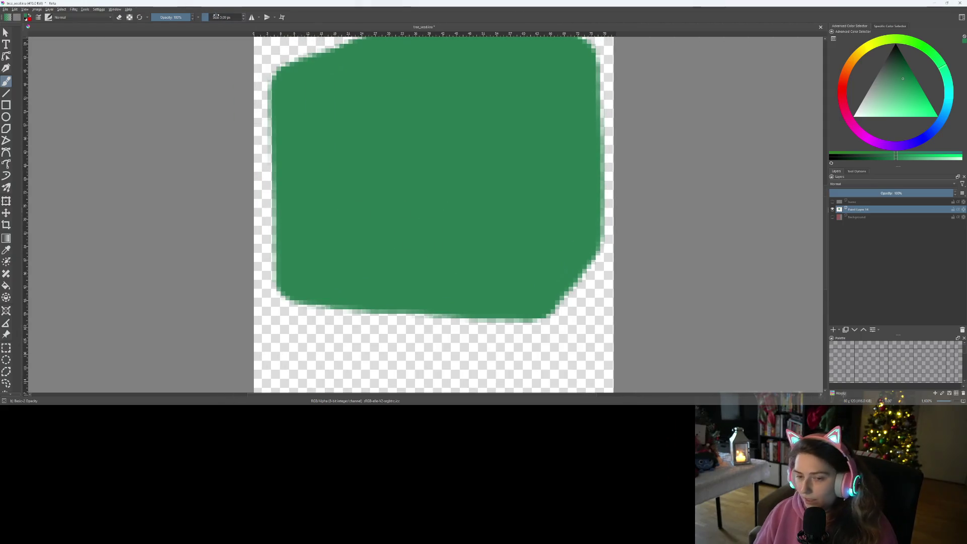
Cover the bottom edge's white streak, push the right edge outward and patch the top-right gap
mouse_move(282, 301)
mouse_down()
mouse_move(515, 341)
mouse_move(553, 326)
mouse_move(599, 252)
mouse_up()
drag(388, 307, 543, 320)
scroll(504, 282, down, 2)
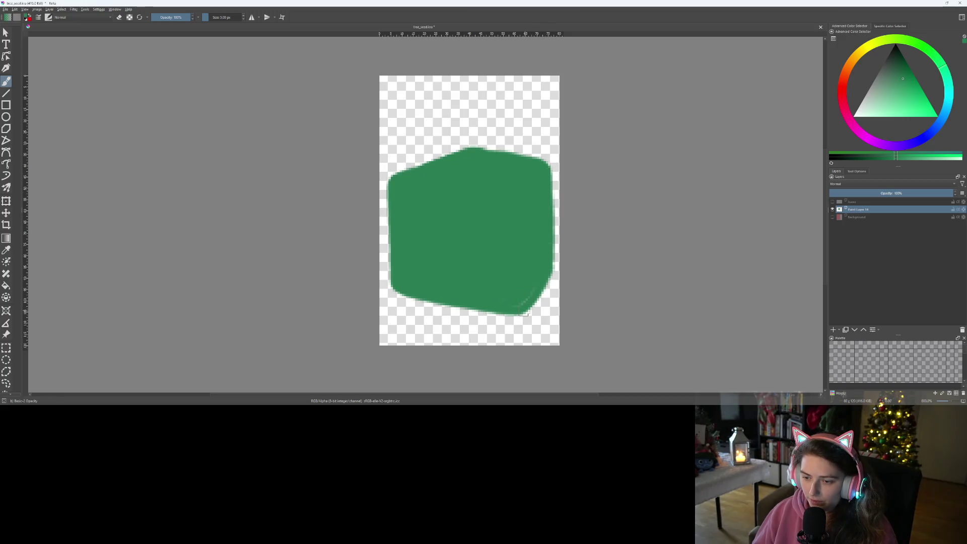
drag(552, 266, 549, 207)
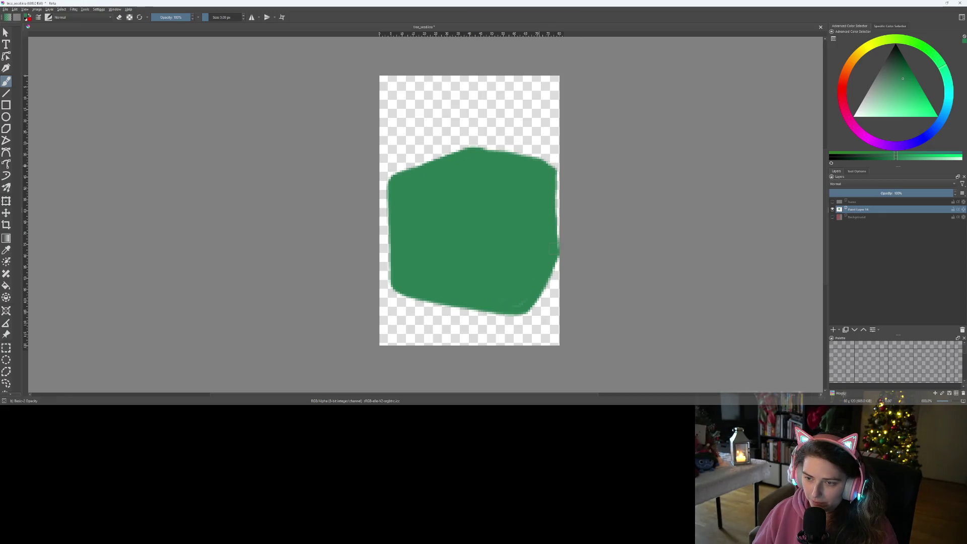
drag(542, 159, 534, 156)
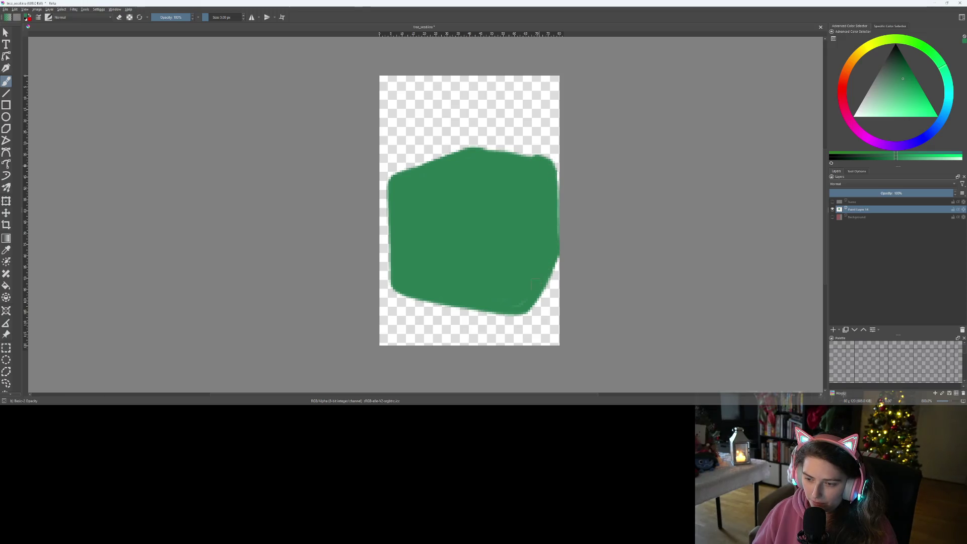
Shift the green shape down and left, then fill green along its top edge
key(g)
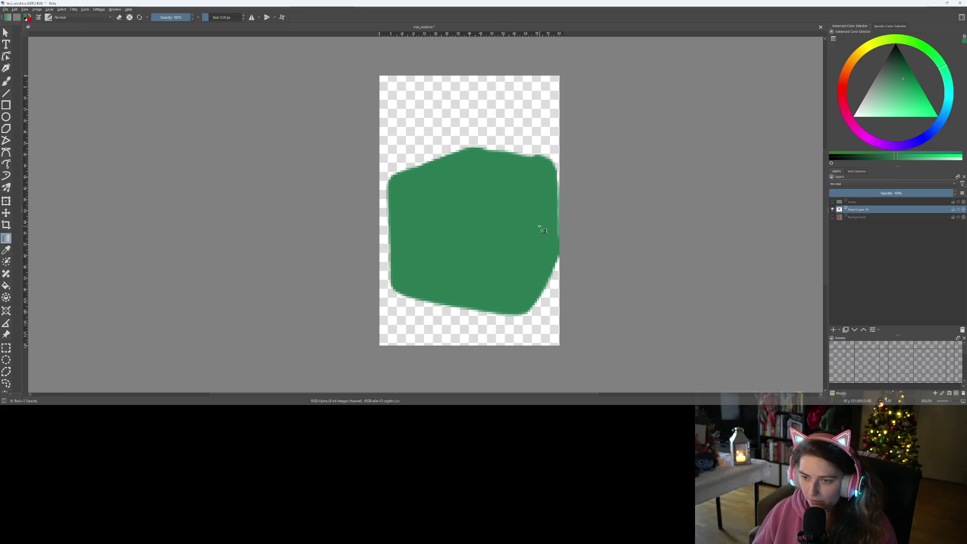
key(ctrl+z)
key(ctrl+shift+z)
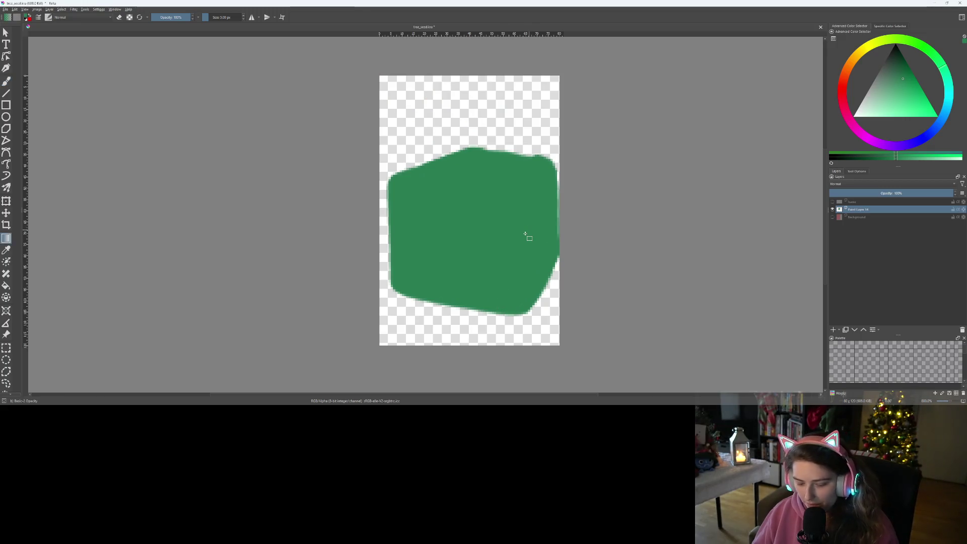
key(t)
drag(525, 234, 519, 240)
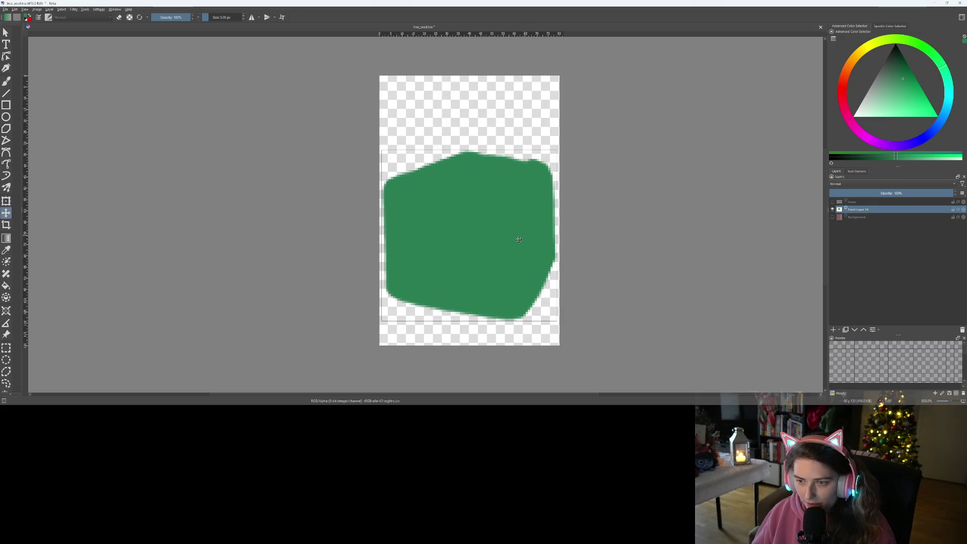
key(b)
scroll(527, 160, up, 2)
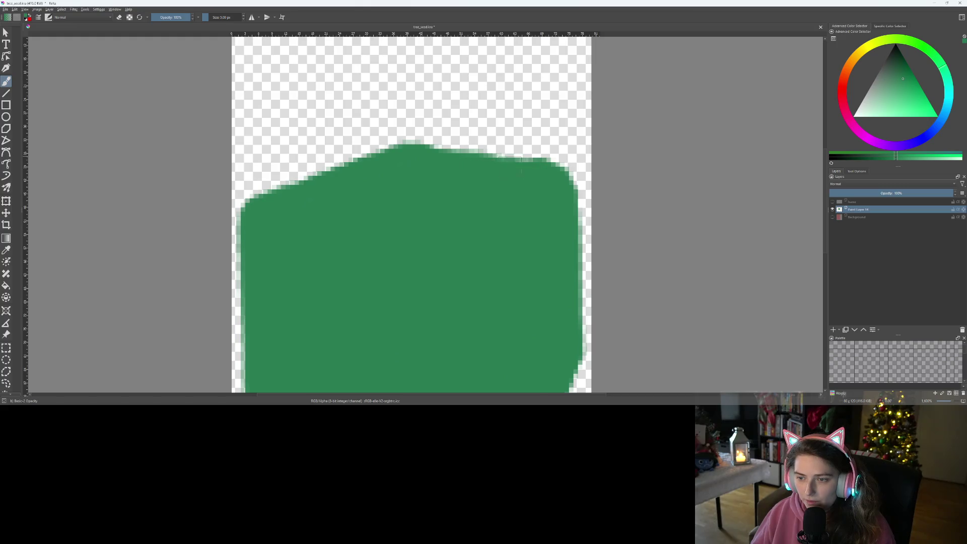
drag(427, 158, 530, 171)
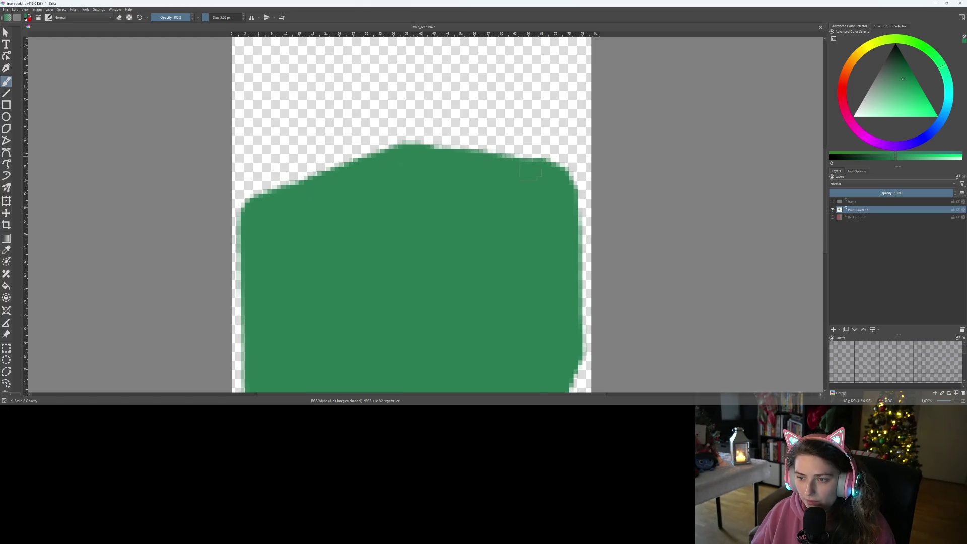
scroll(542, 213, down, 3)
scroll(442, 164, up, 2)
Erase the bulging top-right edge of the shape into a straight slope
key(e)
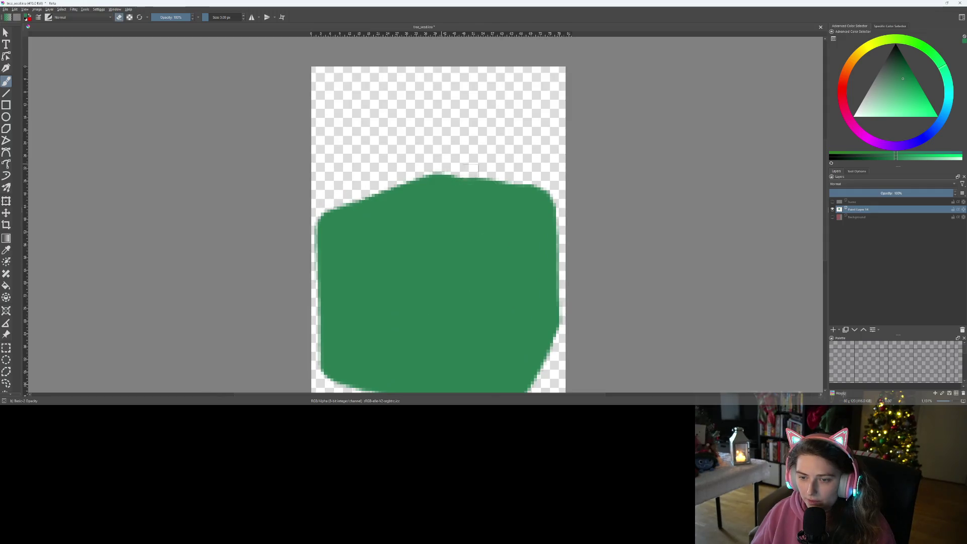
drag(489, 175, 550, 194)
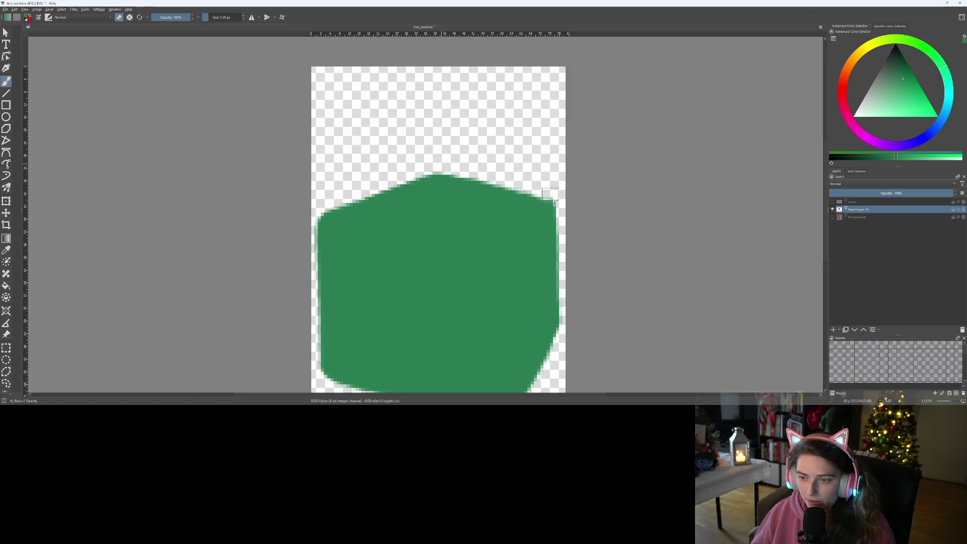
scroll(561, 279, up, 1)
scroll(545, 190, down, 1)
scroll(546, 227, up, 1)
scroll(546, 255, down, 1)
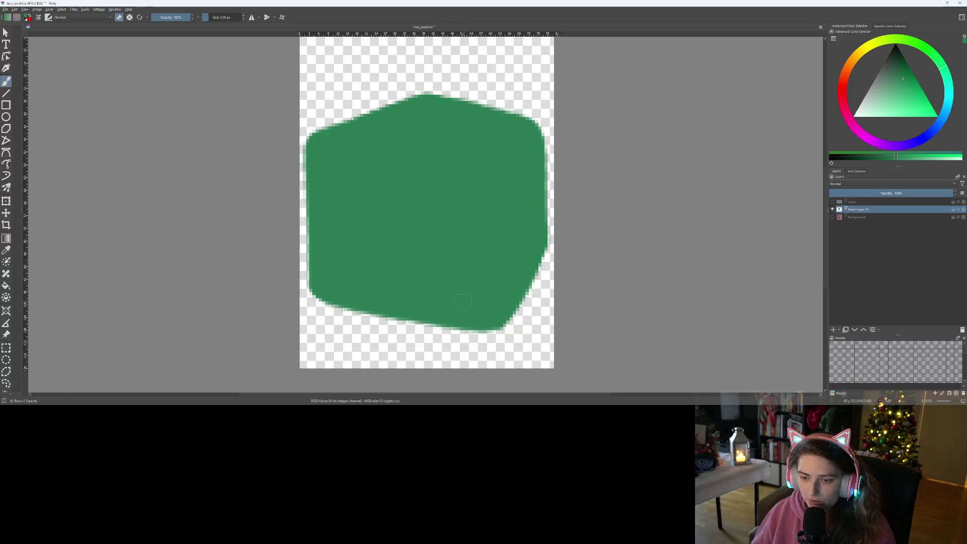
Carve the lower-right edge into a straight slope and add a new paint layer above
mouse_move(440, 334)
mouse_down()
mouse_move(485, 327)
mouse_move(542, 278)
mouse_move(488, 343)
mouse_up()
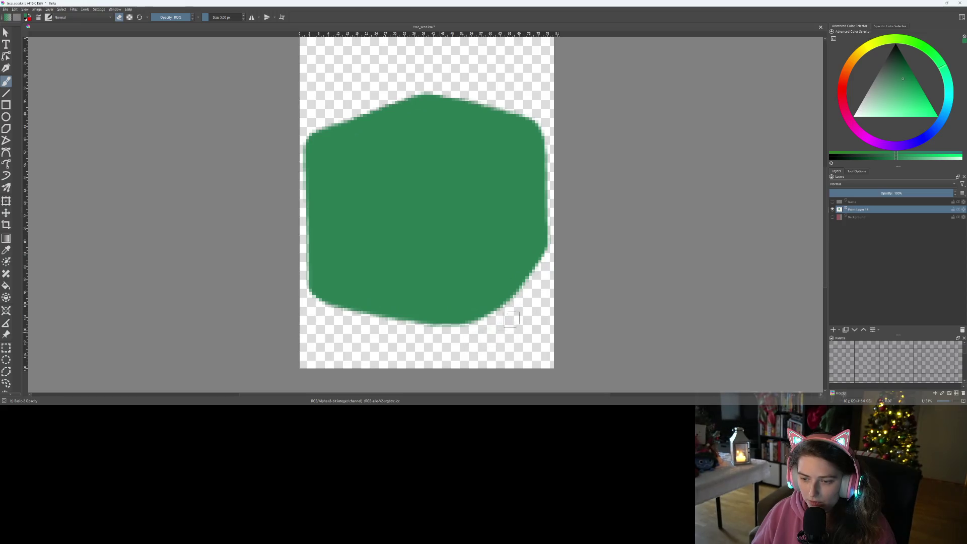
scroll(519, 315, up, 1)
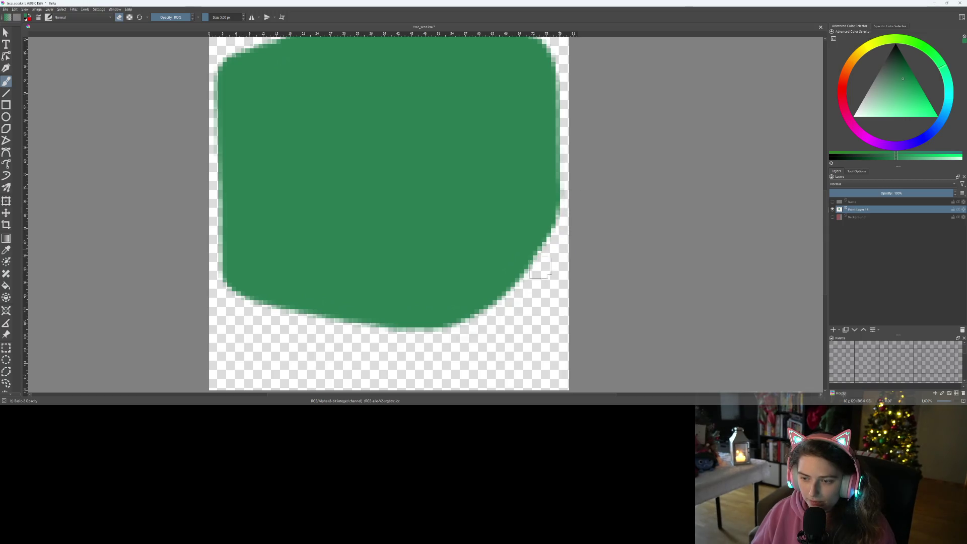
scroll(441, 352, down, 1)
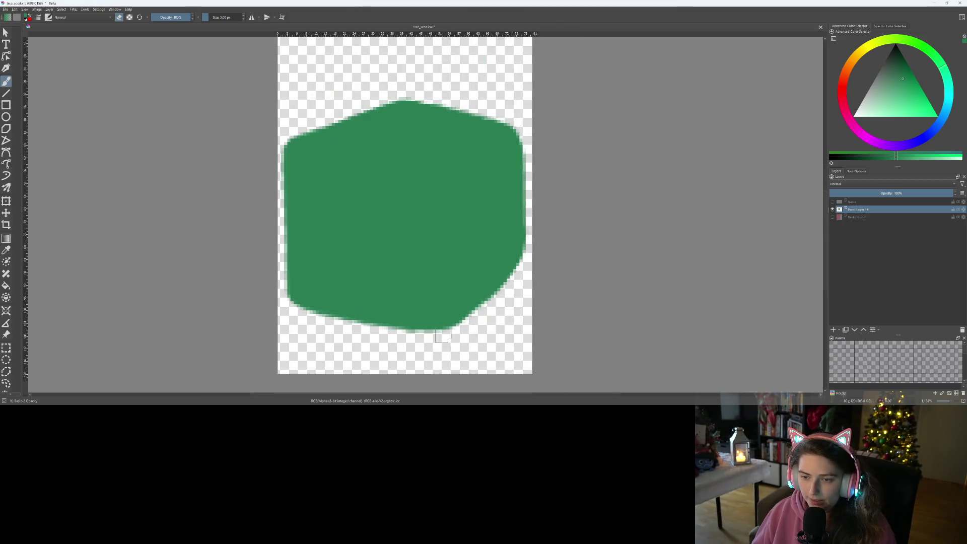
scroll(443, 329, up, 1)
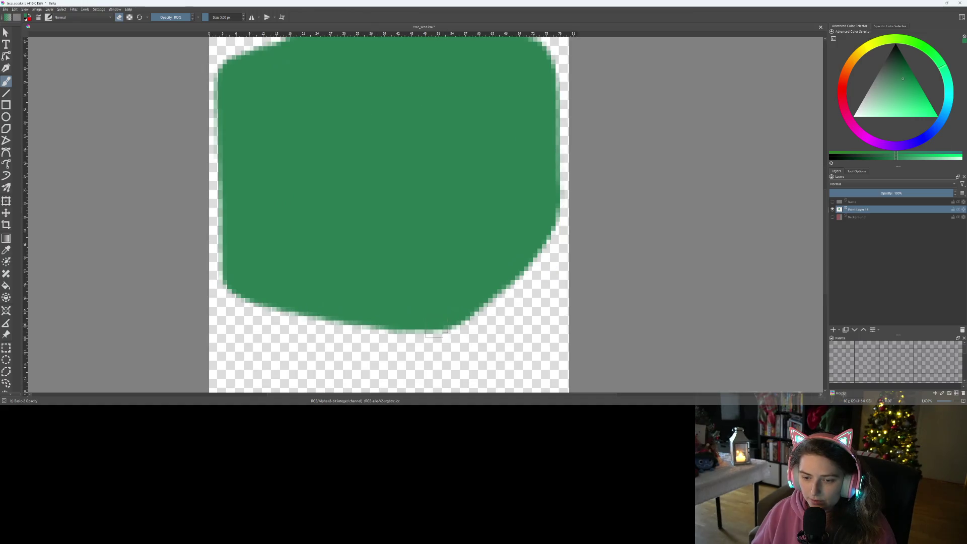
mouse_move(433, 343)
mouse_down()
mouse_move(507, 286)
mouse_move(563, 221)
mouse_up()
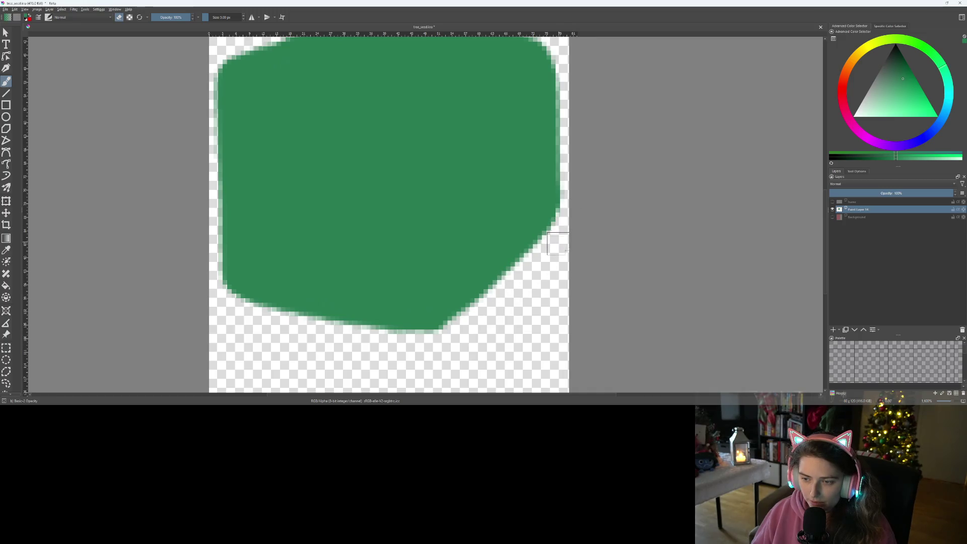
scroll(438, 339, down, 3)
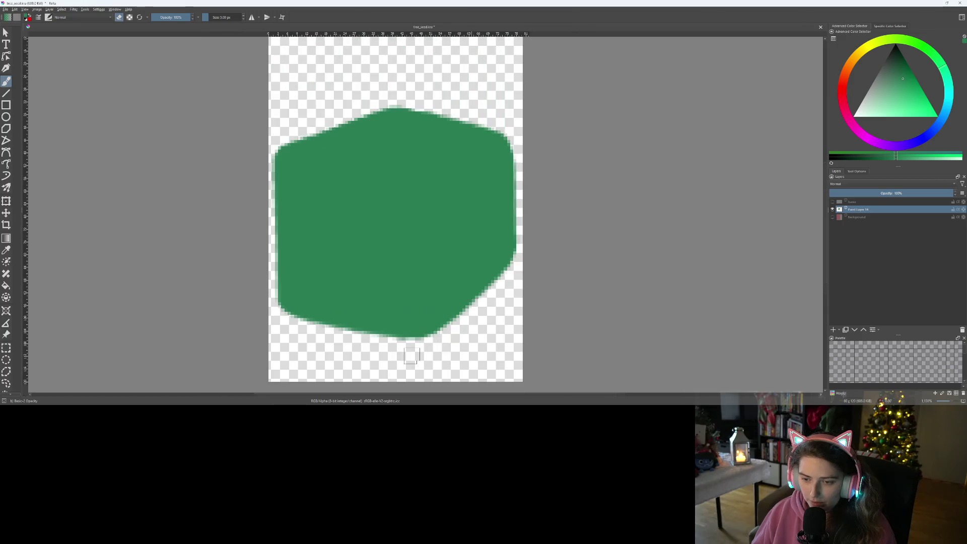
scroll(389, 313, up, 3)
scroll(390, 311, down, 2)
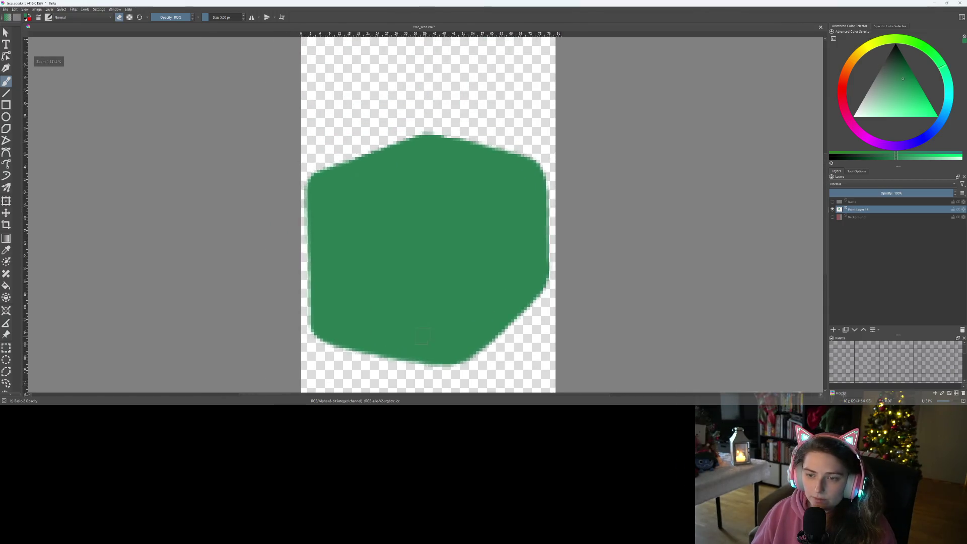
scroll(519, 323, up, 2)
click(833, 330)
click(866, 184)
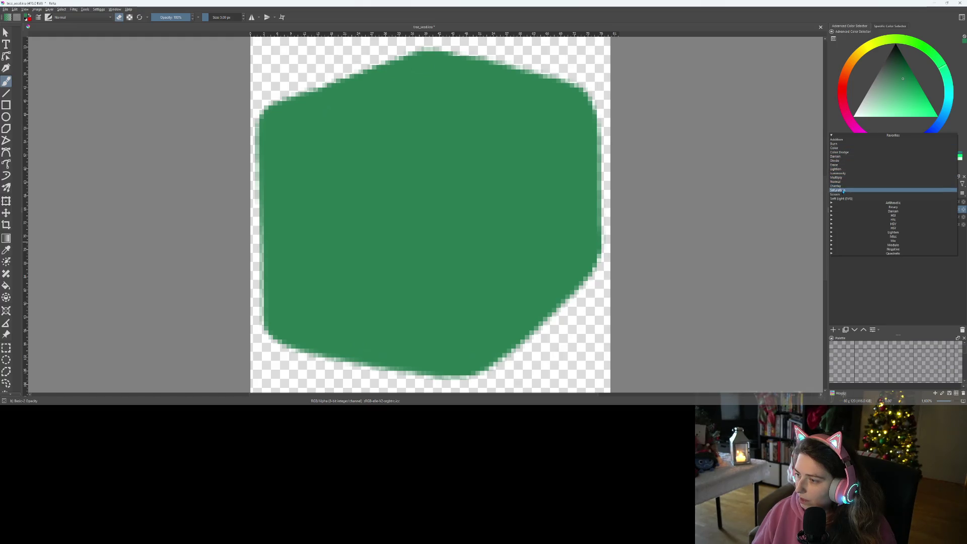
Set Paint Layer 15 to Addition, group it with Paint Layer 14, and paint a light stroke
click(846, 139)
drag(323, 90, 331, 146)
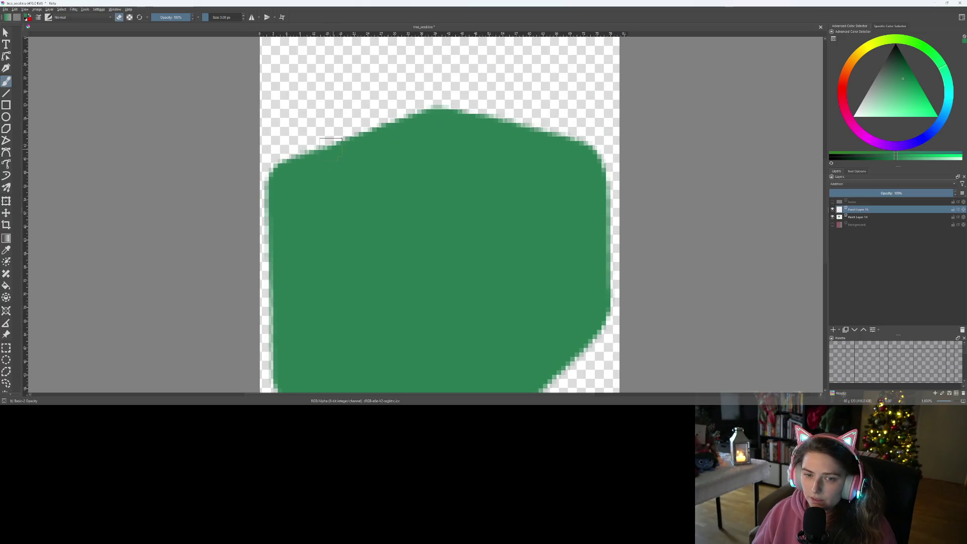
shift+click(925, 219)
key(ctrl+g)
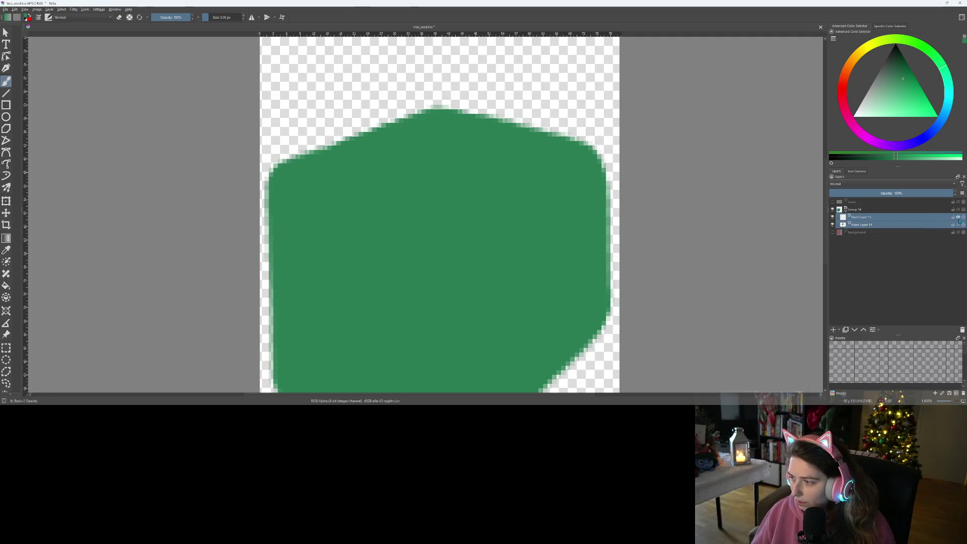
click(922, 219)
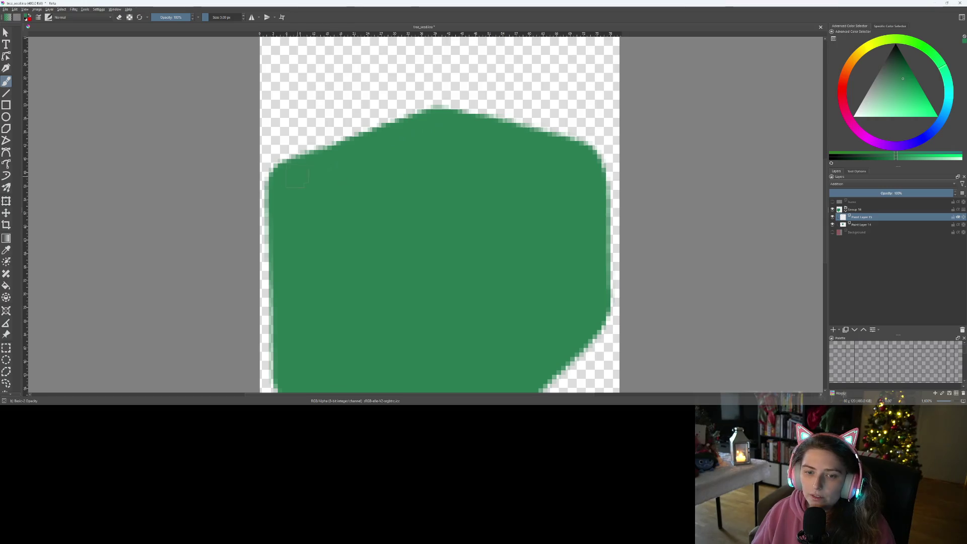
mouse_move(283, 176)
mouse_down()
mouse_move(442, 115)
mouse_move(584, 150)
mouse_move(538, 192)
mouse_move(443, 232)
mouse_move(348, 207)
mouse_move(282, 169)
mouse_move(383, 133)
mouse_move(381, 150)
mouse_move(316, 186)
mouse_up()
Paint a light-green top face, covering dark gaps, the top-right corner and the diagonal edge
mouse_move(384, 147)
mouse_down()
mouse_move(332, 193)
mouse_move(435, 134)
mouse_move(355, 204)
mouse_move(481, 139)
mouse_move(417, 166)
mouse_move(433, 174)
mouse_move(388, 214)
mouse_move(448, 224)
mouse_move(521, 191)
mouse_move(557, 157)
mouse_move(484, 139)
mouse_up()
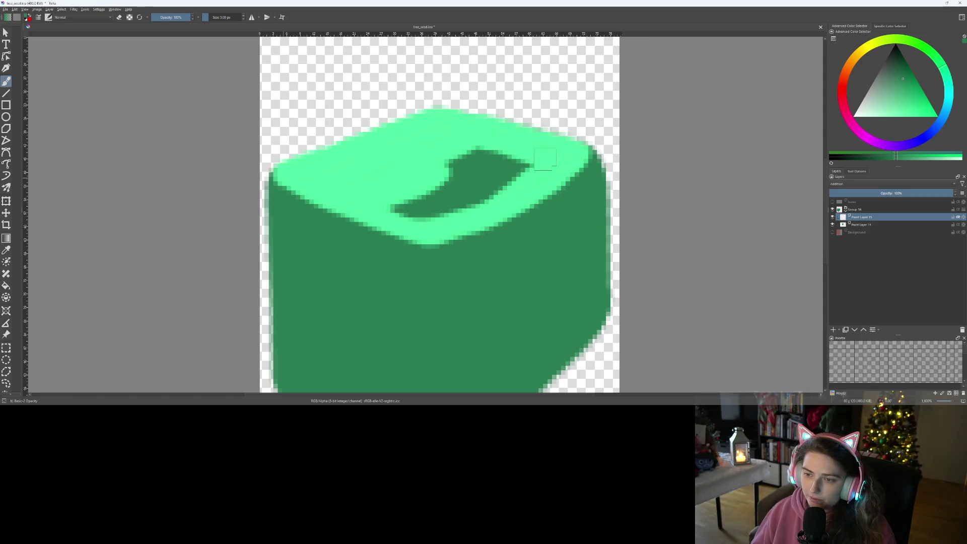
mouse_move(443, 230)
mouse_down()
mouse_move(389, 209)
mouse_move(443, 211)
mouse_move(519, 156)
mouse_move(481, 201)
mouse_move(509, 151)
mouse_move(438, 201)
mouse_move(492, 146)
mouse_move(412, 205)
mouse_up()
drag(485, 201, 466, 184)
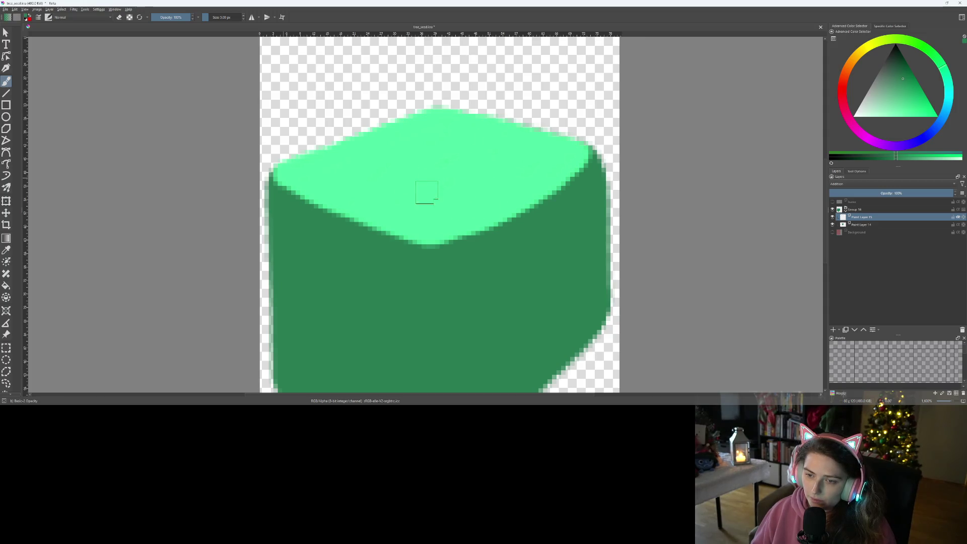
drag(579, 156, 590, 153)
mouse_move(544, 190)
mouse_down()
mouse_move(589, 152)
mouse_move(574, 144)
mouse_up()
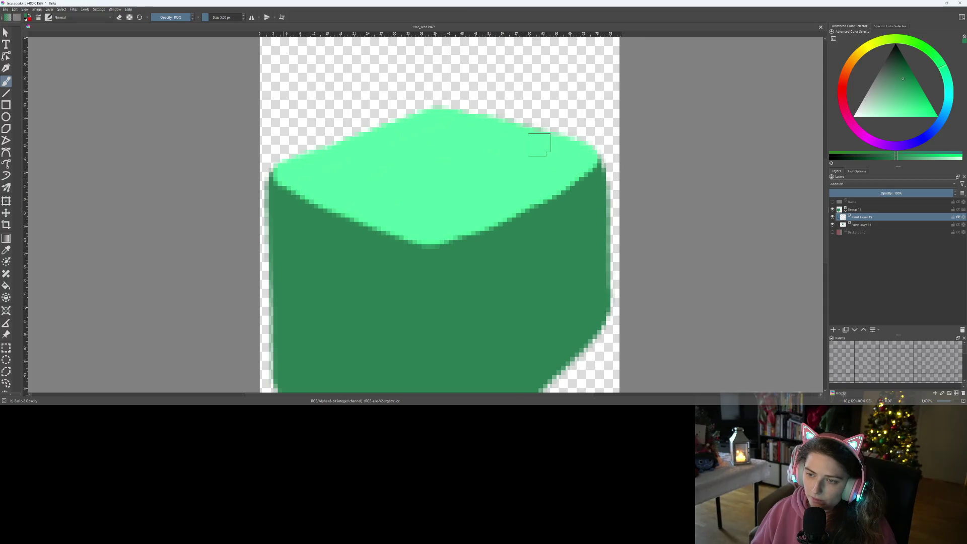
scroll(423, 92, down, 2)
scroll(378, 184, up, 4)
mouse_move(303, 145)
mouse_down()
mouse_move(291, 154)
mouse_move(521, 257)
mouse_move(580, 235)
mouse_move(640, 186)
mouse_move(611, 209)
mouse_up()
scroll(503, 217, down, 5)
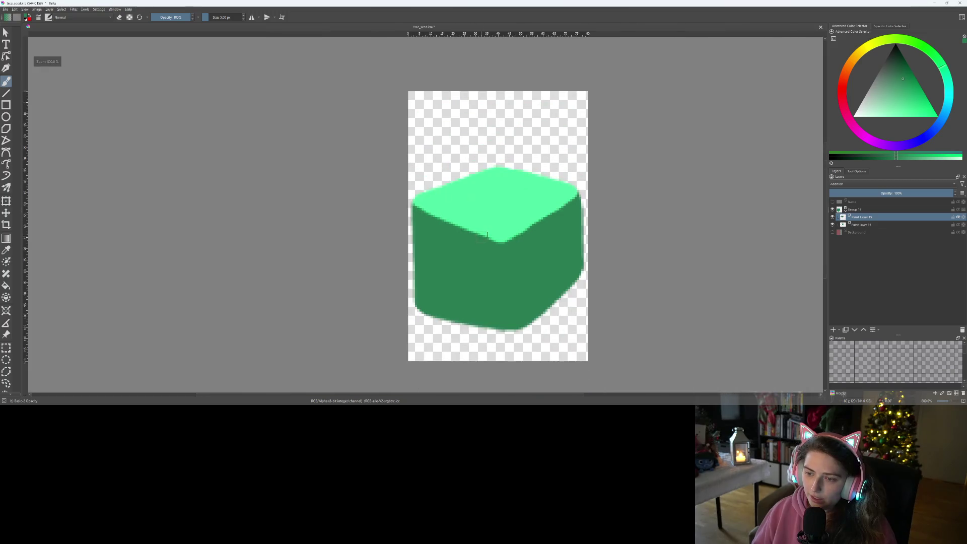
scroll(450, 230, up, 4)
With the eraser, reshape the top face's lower-left edge
key(e)
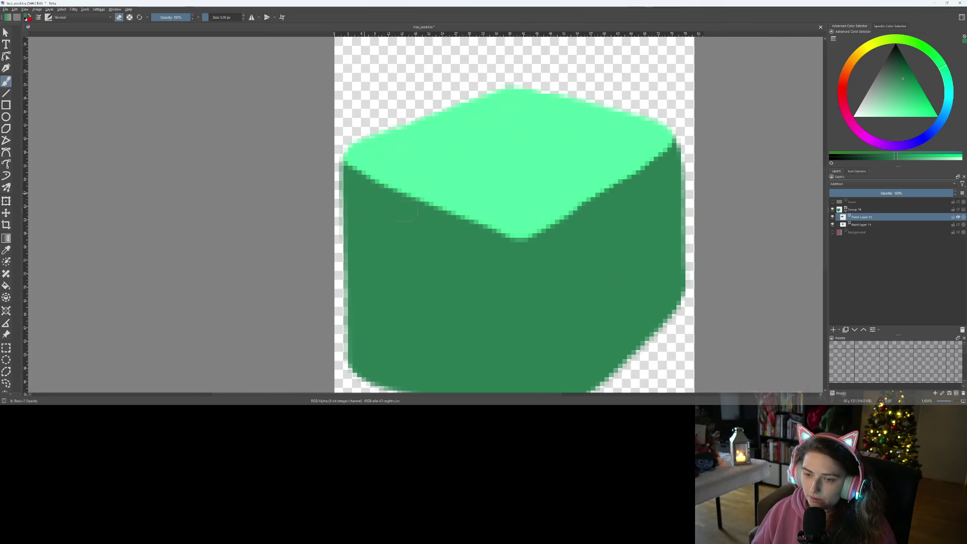
mouse_move(496, 241)
mouse_down()
mouse_move(529, 234)
mouse_move(412, 213)
mouse_move(535, 237)
mouse_up()
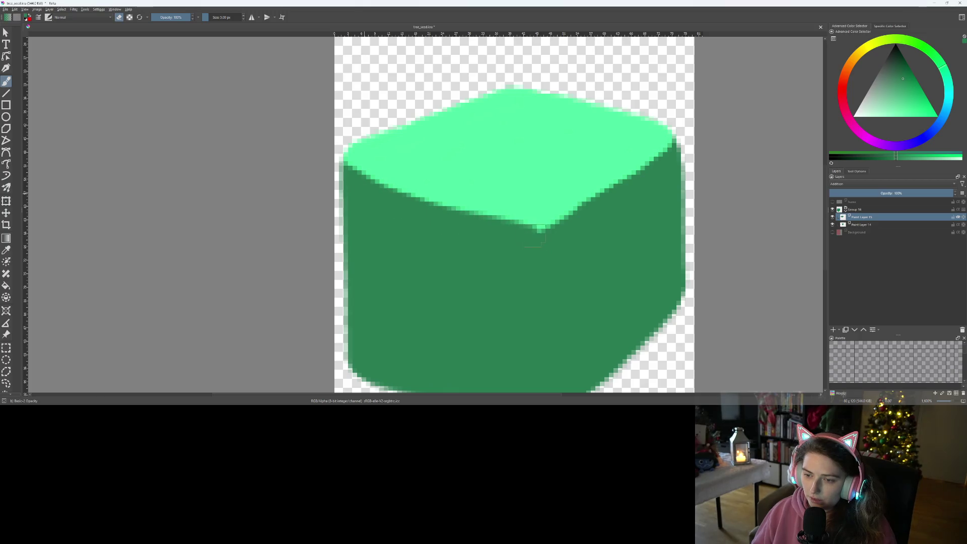
scroll(593, 237, down, 3)
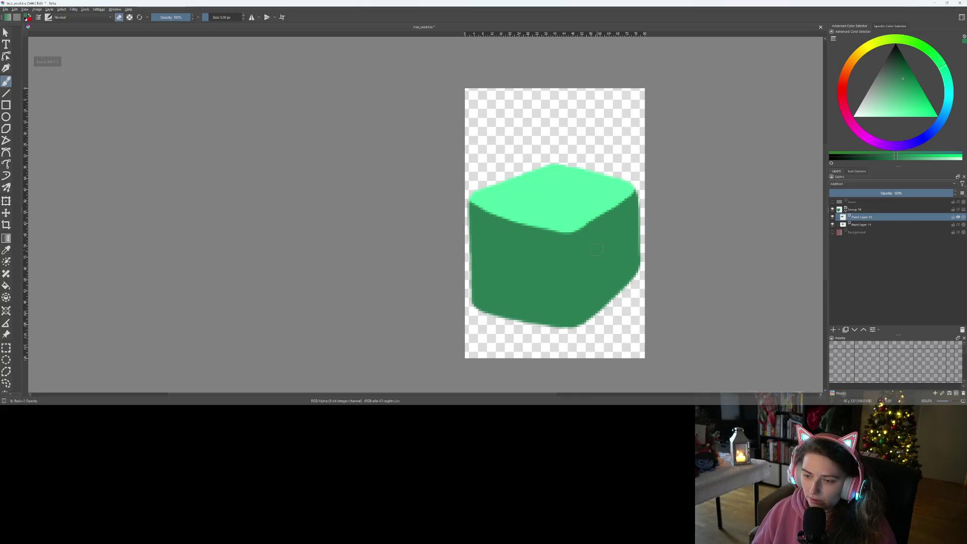
scroll(595, 242, up, 3)
scroll(590, 232, down, 2)
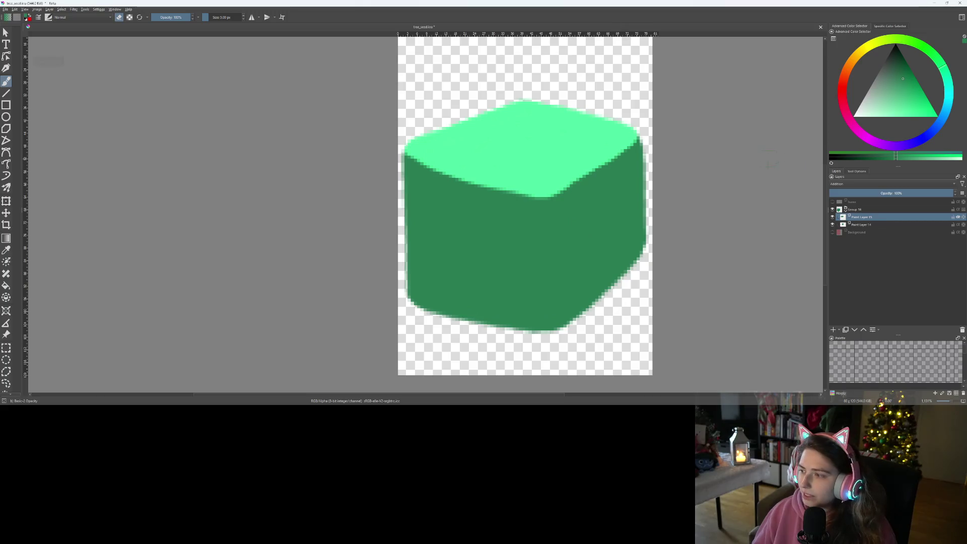
Lower the top-face layer to about half opacity and darken the cube's upper edges
click(898, 193)
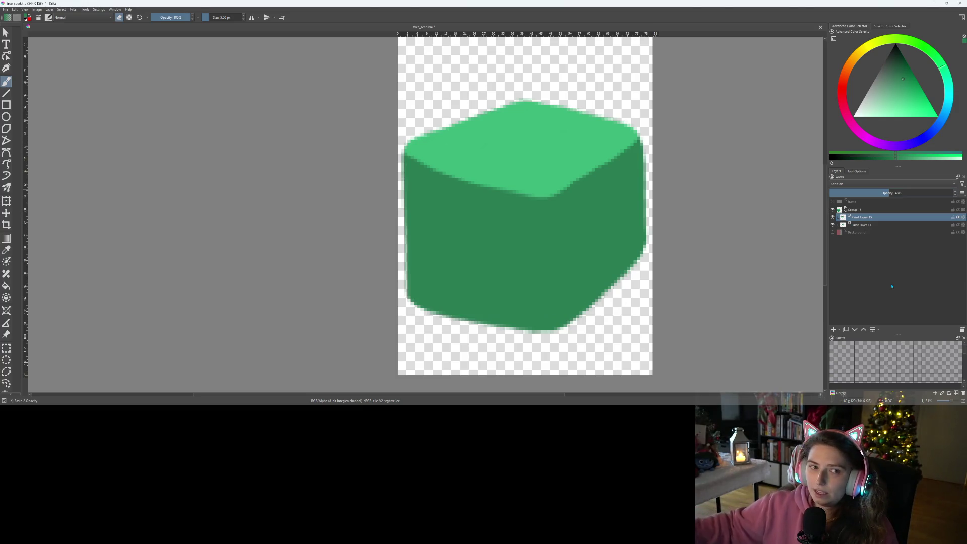
scroll(567, 157, up, 2)
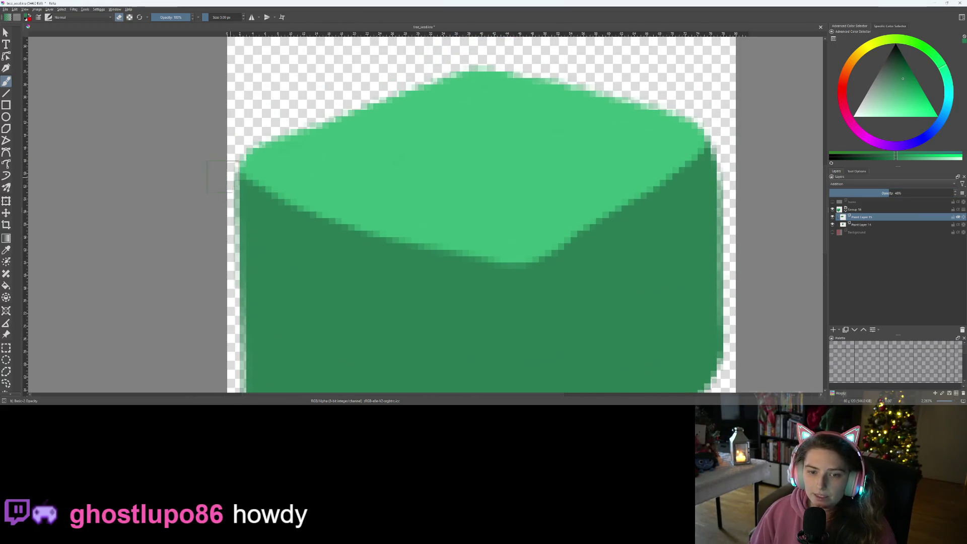
drag(235, 183, 464, 266)
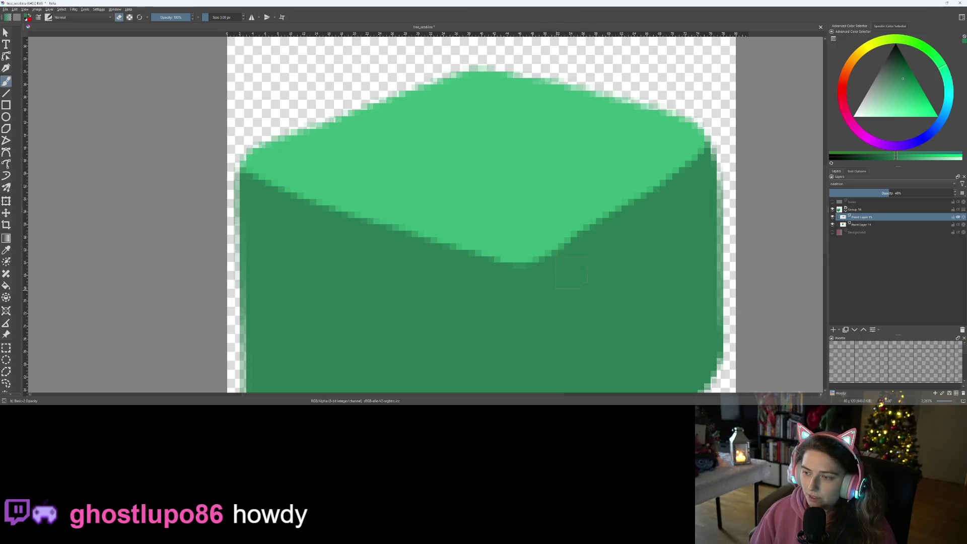
drag(678, 181, 696, 161)
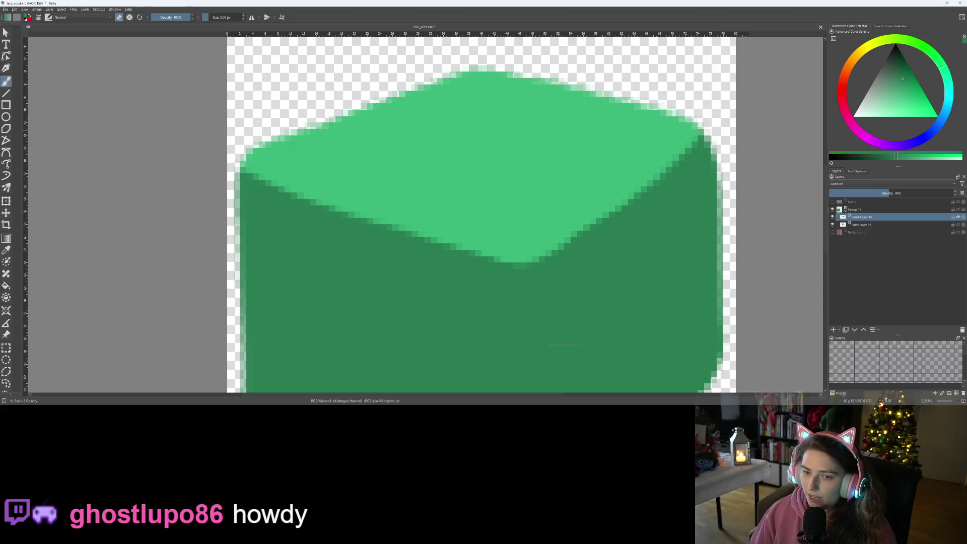
Select Paint Layer 14, the cube's base green layer
scroll(295, 305, down, 2)
scroll(295, 305, up, 3)
scroll(295, 306, down, 2)
scroll(295, 305, up, 2)
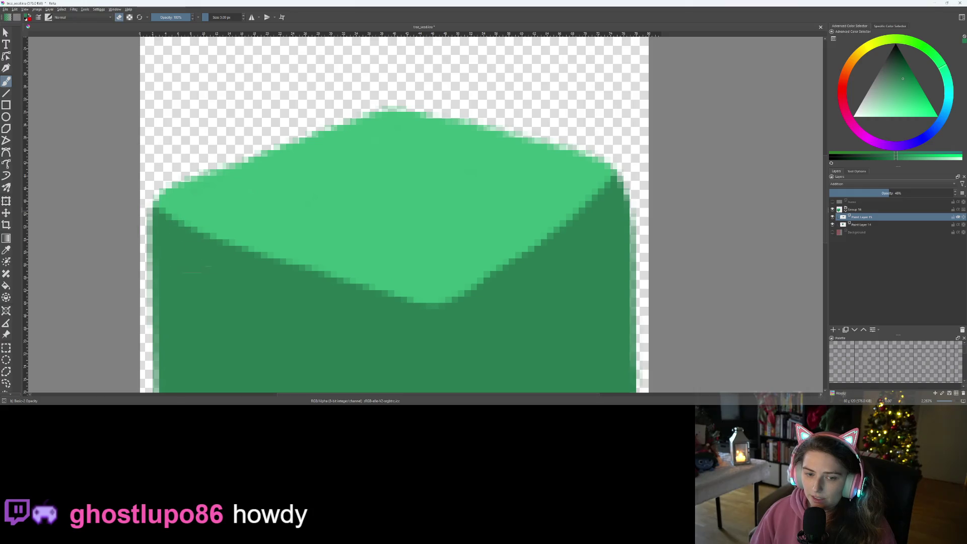
scroll(241, 272, down, 3)
scroll(406, 222, up, 3)
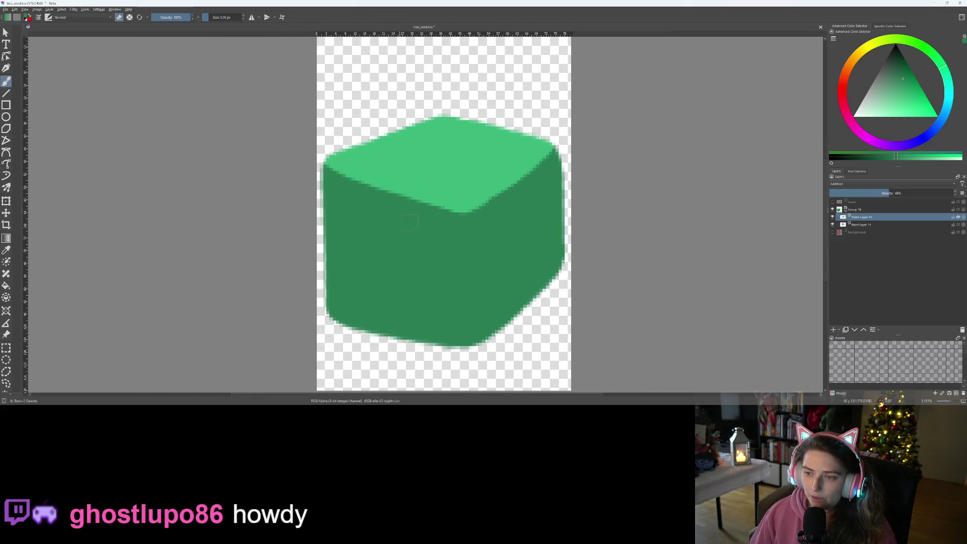
scroll(410, 223, down, 1)
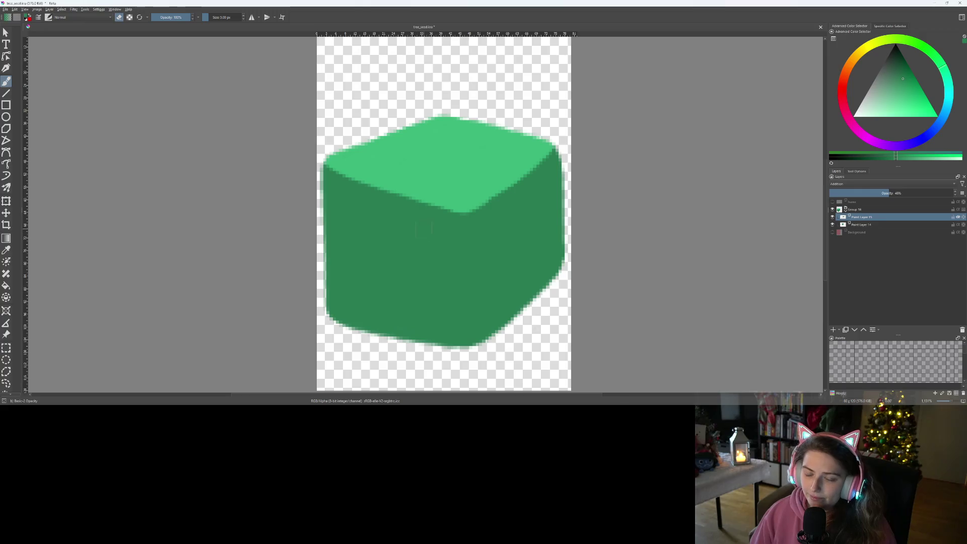
click(871, 225)
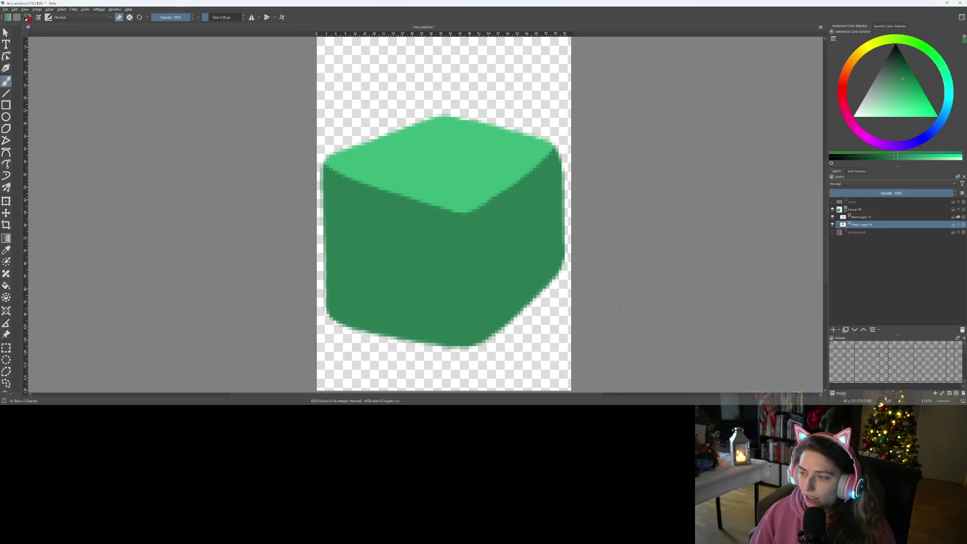
Undo a bottom-left erase and extend the cube's bottom edge downward in green
scroll(423, 267, up, 1)
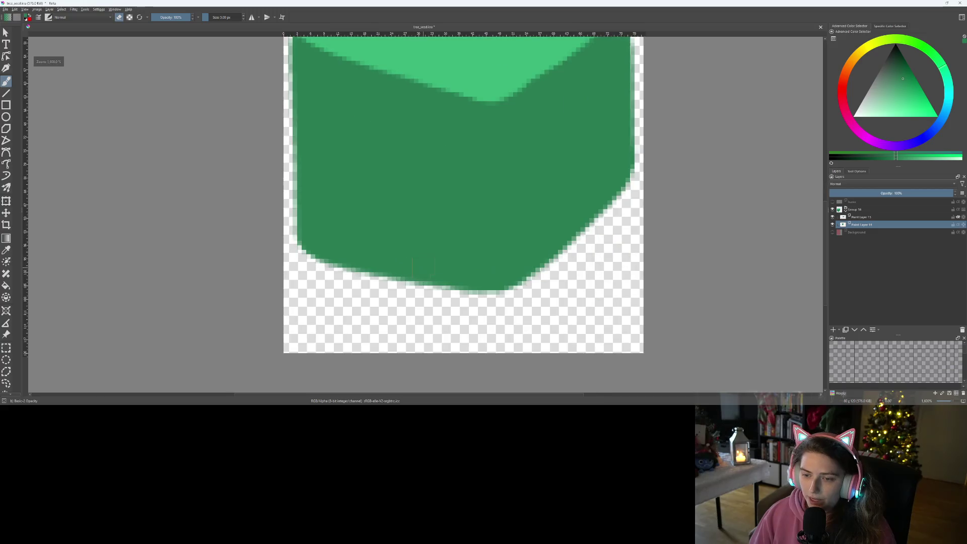
drag(302, 244, 345, 267)
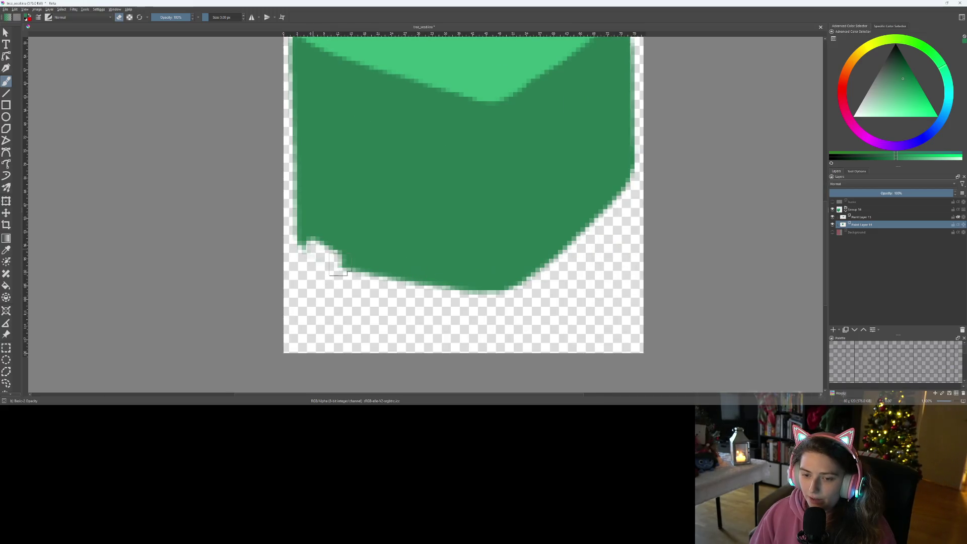
key(e)
key(ctrl+z)
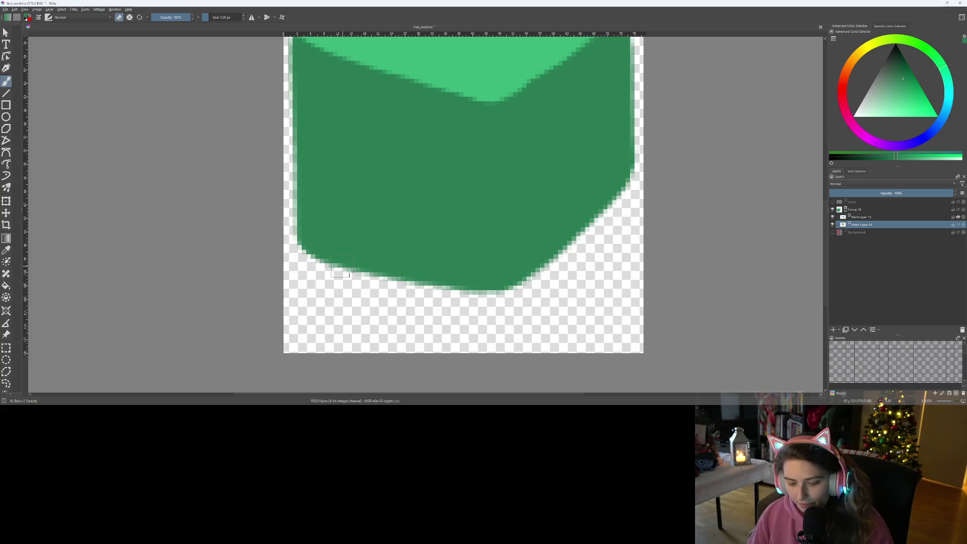
mouse_move(324, 255)
mouse_down()
mouse_move(385, 283)
mouse_move(499, 305)
mouse_move(584, 236)
mouse_up()
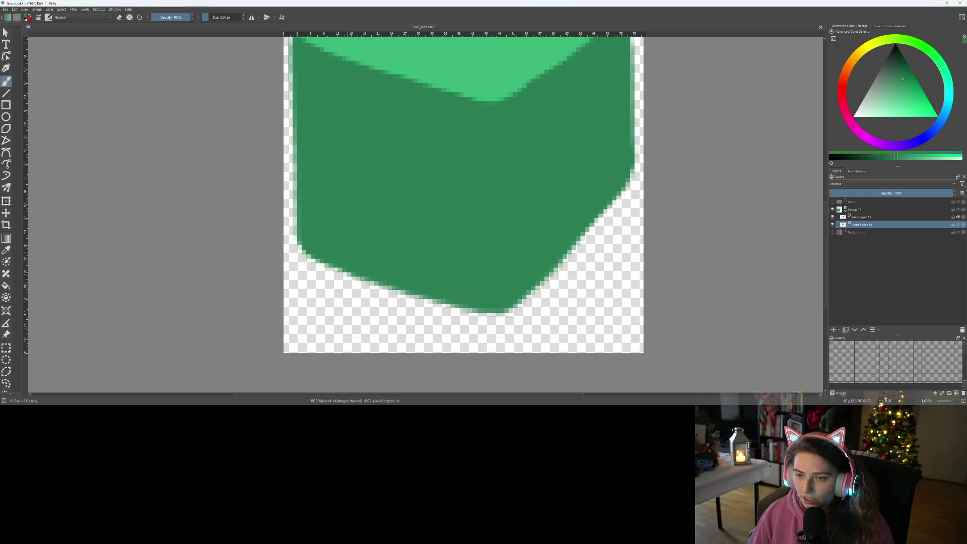
Clean the soft fringe along the cube's lower-left edge
scroll(470, 286, down, 3)
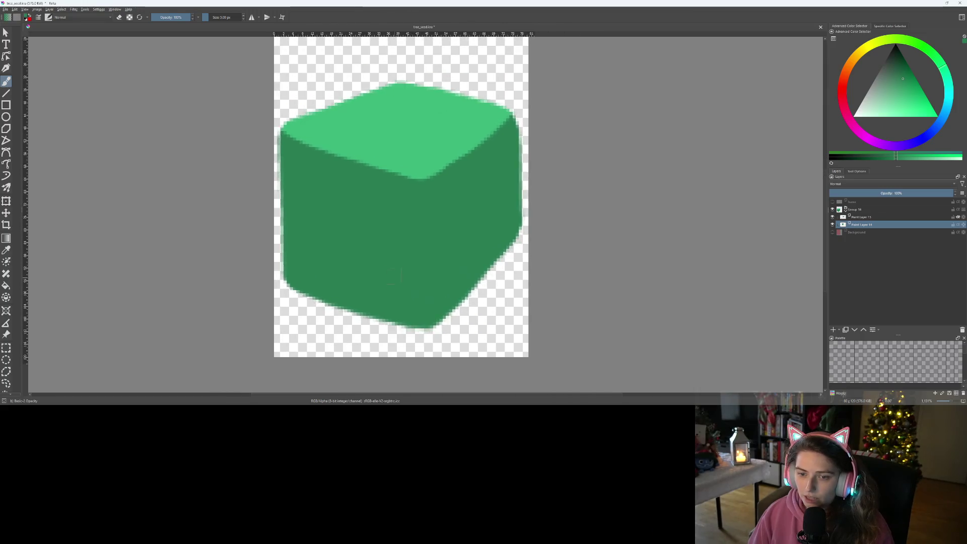
scroll(394, 275, up, 1)
mouse_move(233, 257)
mouse_down()
mouse_move(297, 308)
mouse_move(433, 355)
mouse_up()
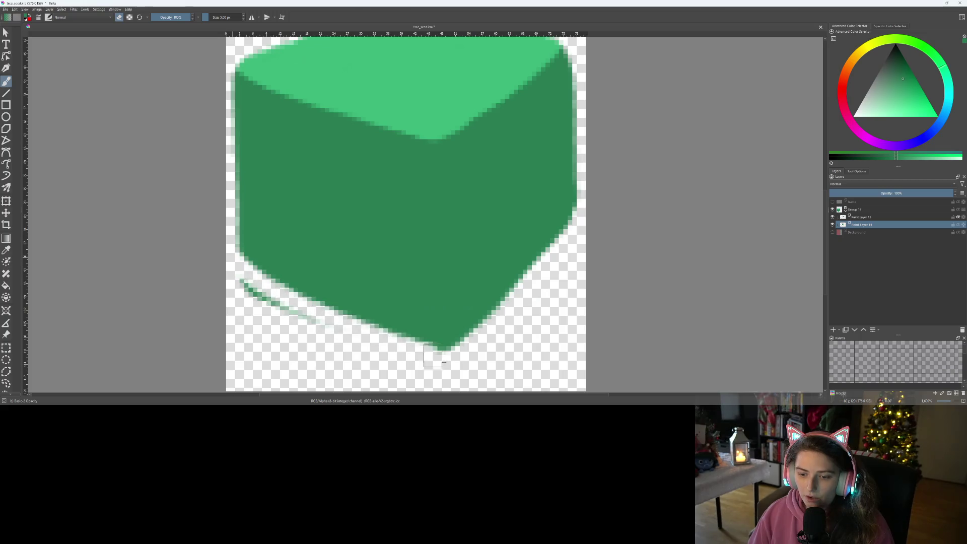
drag(372, 345, 240, 284)
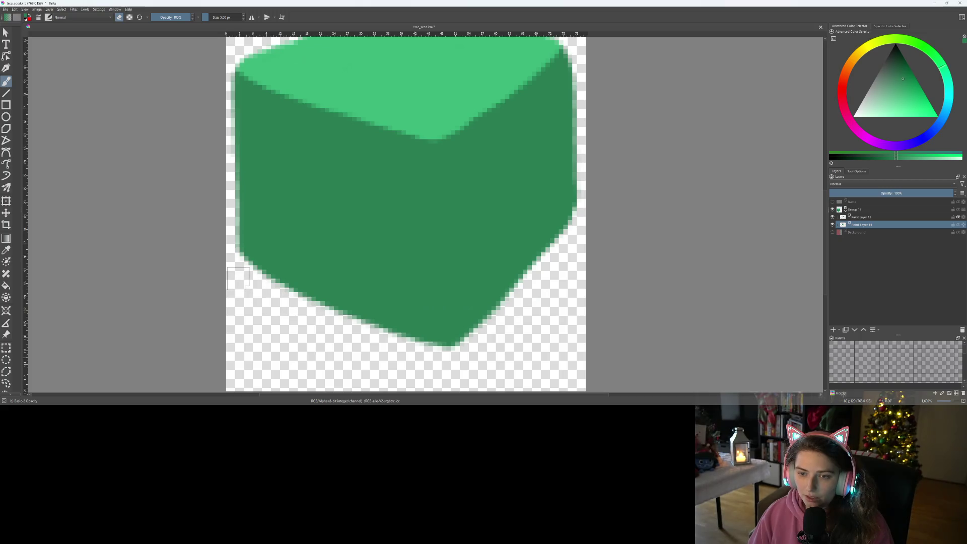
drag(241, 276, 473, 345)
scroll(517, 343, down, 2)
scroll(492, 331, up, 2)
drag(240, 253, 321, 302)
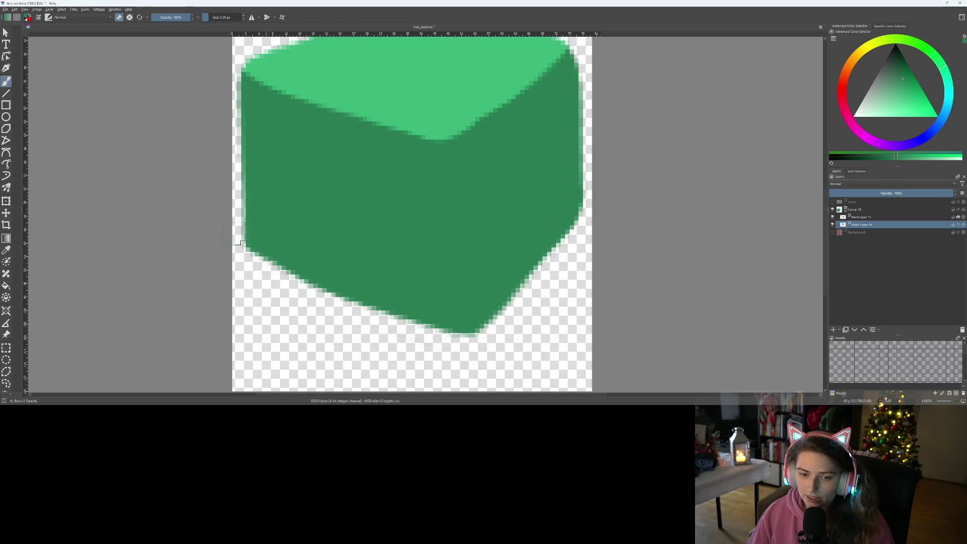
drag(244, 250, 257, 271)
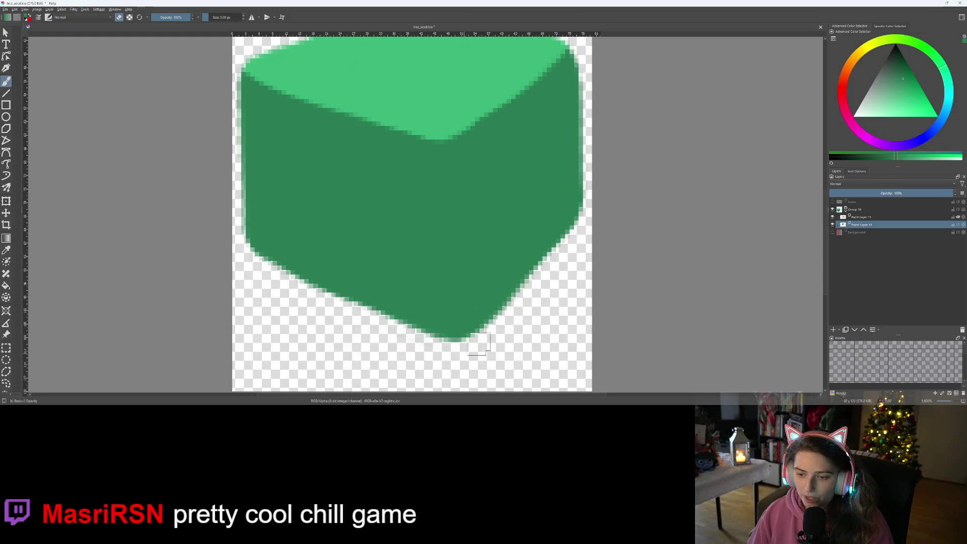
Erase stray green pixels along the bottom edge and lower-left diagonal
mouse_move(523, 305)
mouse_down()
mouse_move(573, 248)
mouse_move(530, 288)
mouse_move(529, 276)
mouse_up()
scroll(279, 305, up, 1)
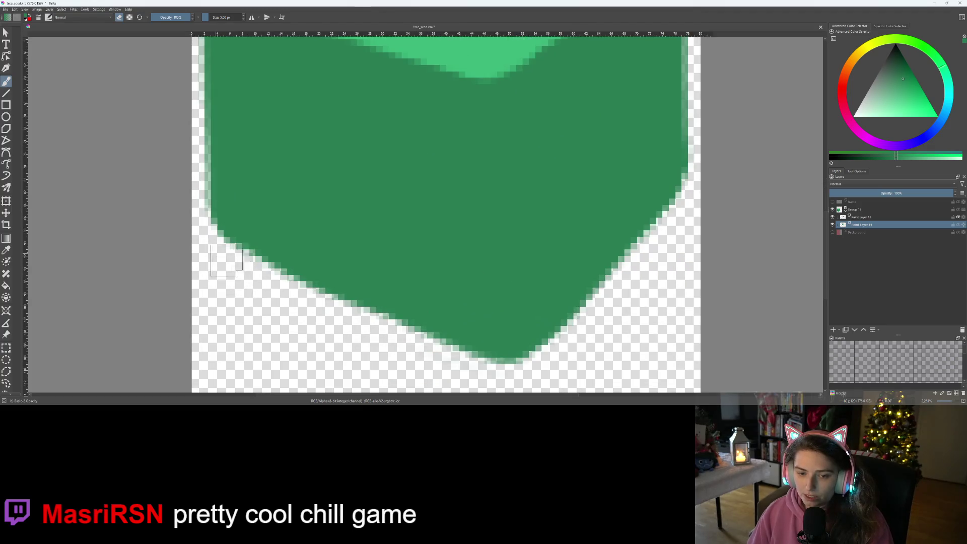
drag(265, 280, 357, 320)
mouse_move(411, 345)
mouse_down()
mouse_move(516, 373)
mouse_move(580, 346)
mouse_up()
drag(203, 235, 311, 299)
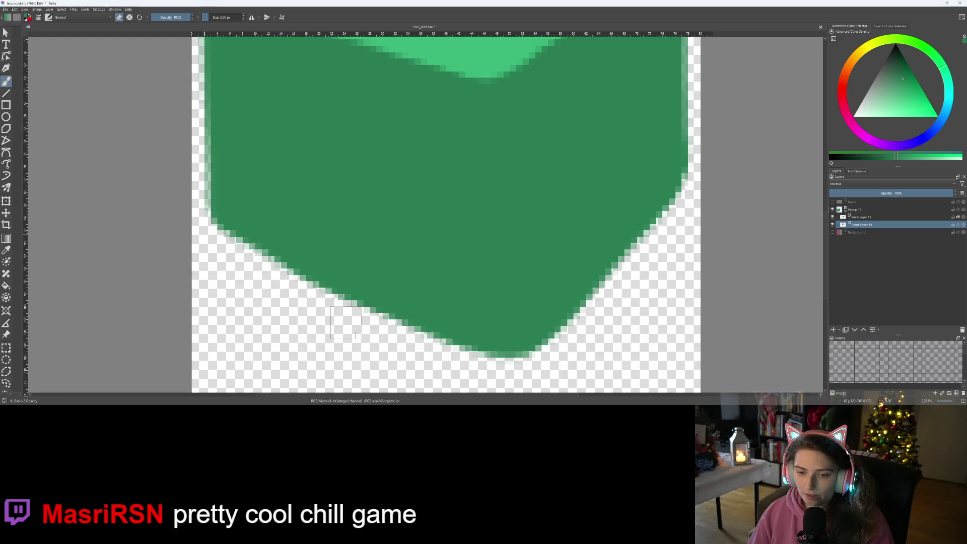
scroll(403, 361, down, 2)
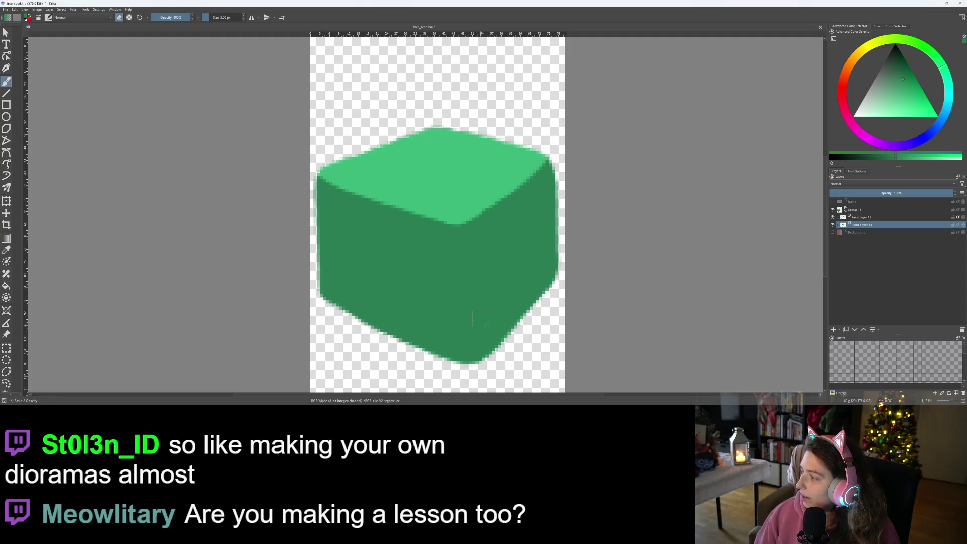
scroll(462, 313, up, 3)
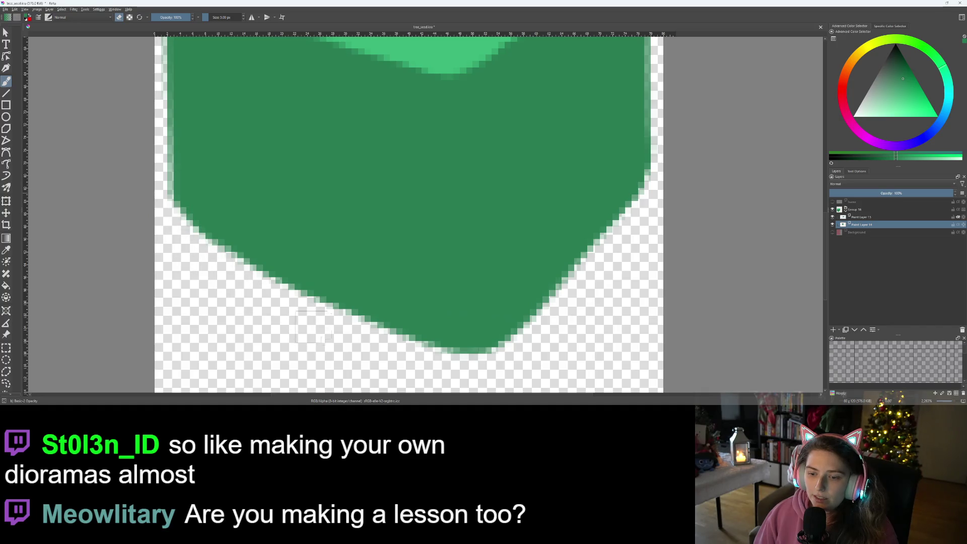
Erase the bottom-right and right edges back to transparent, zooming out to check the whole cube
mouse_move(438, 365)
mouse_down()
mouse_move(496, 350)
mouse_move(557, 313)
mouse_move(500, 348)
mouse_move(451, 336)
mouse_up()
key(minus)
key(plus)
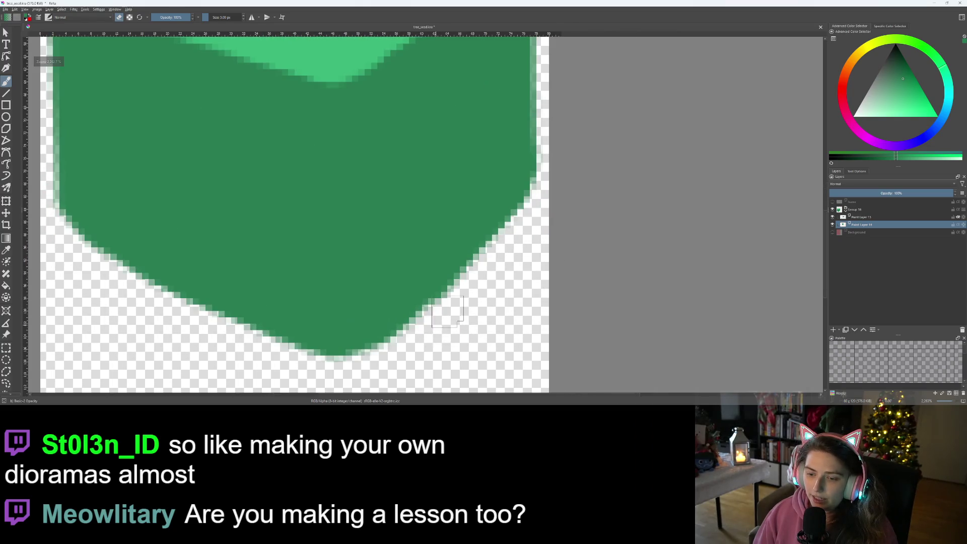
mouse_move(459, 291)
mouse_down()
mouse_move(523, 233)
mouse_move(536, 199)
mouse_up()
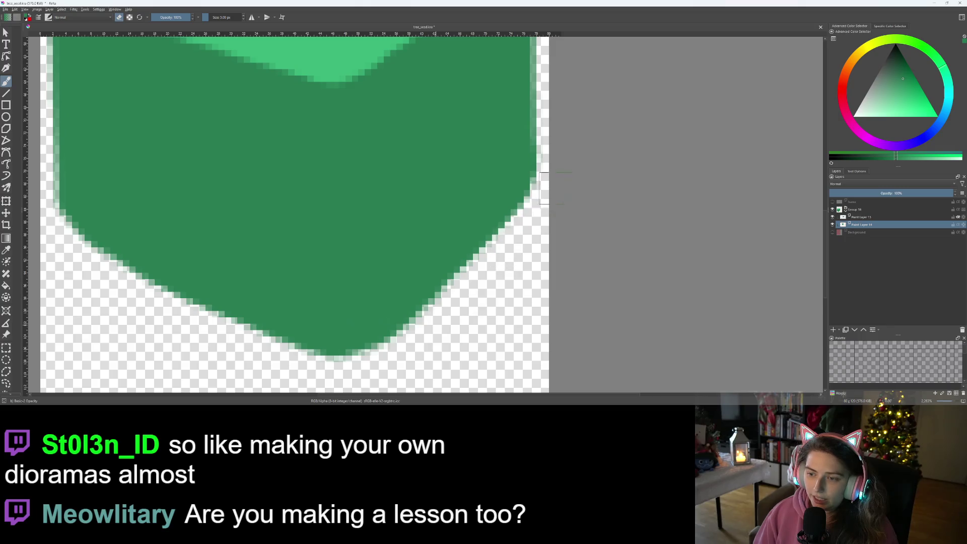
key(minus)
key(minus)
key(plus)
key(plus)
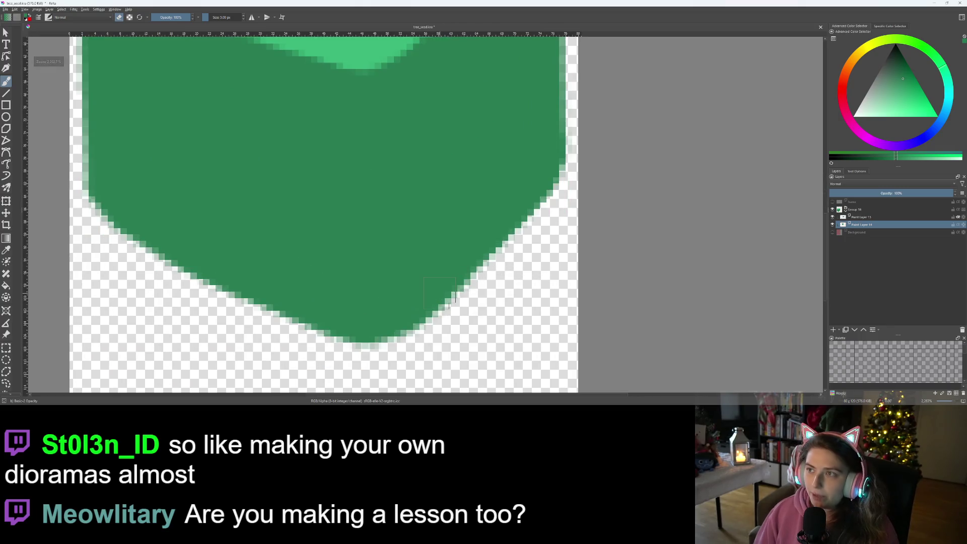
key(minus)
key(plus)
key(minus)
key(plus)
key(minus)
key(plus)
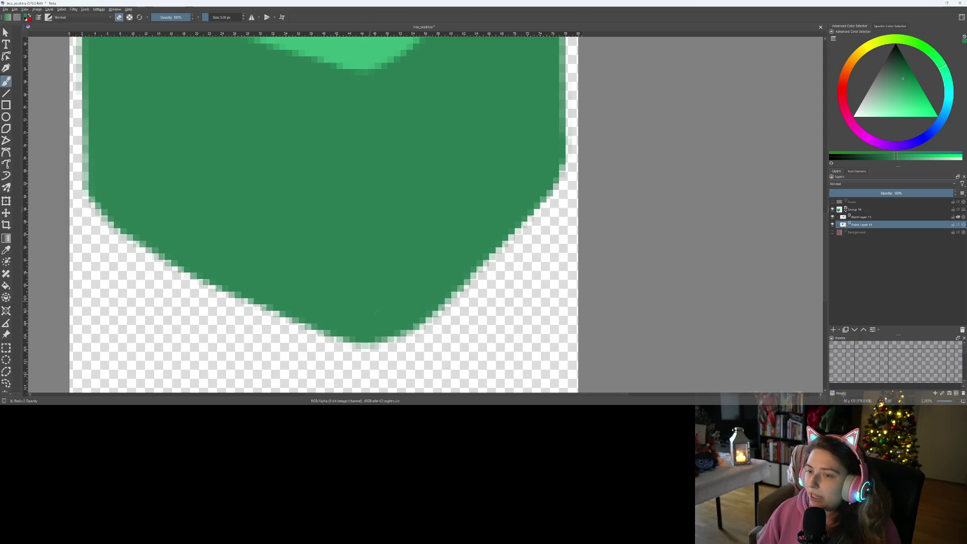
scroll(347, 302, down, 1)
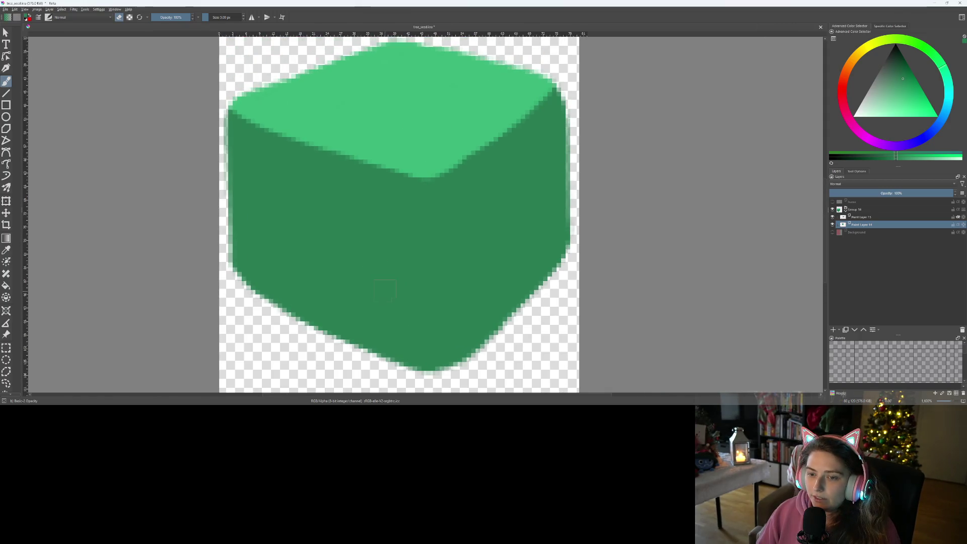
On the highlight layer, brighten the top face's lower border, then reselect the base layer
scroll(386, 289, up, 1)
key(Page_Up)
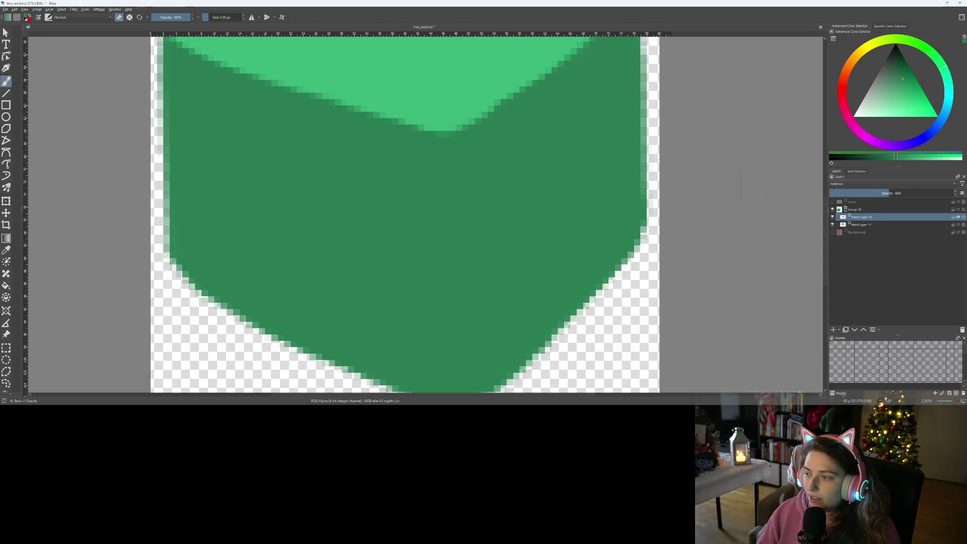
key(e)
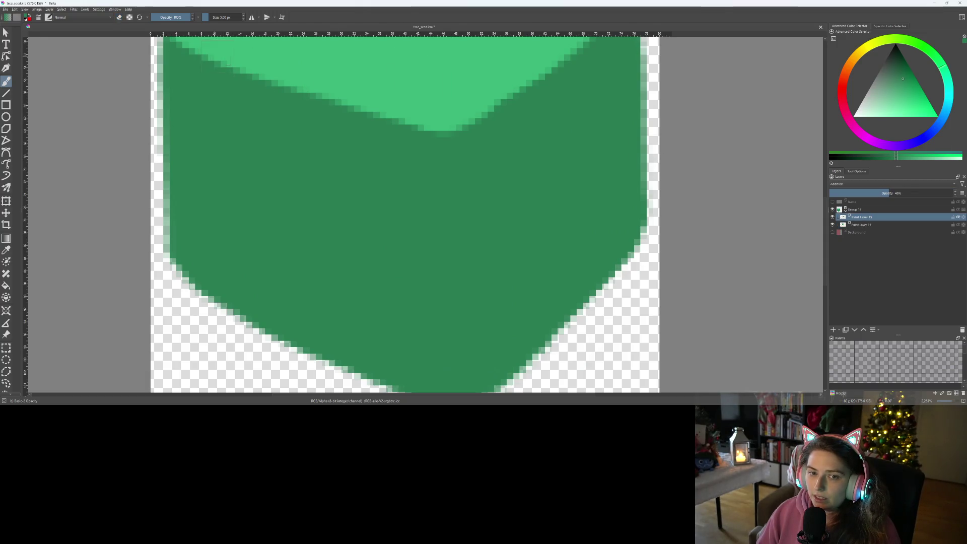
mouse_move(246, 69)
mouse_down()
mouse_move(444, 134)
mouse_move(537, 85)
mouse_up()
scroll(443, 202, down, 5)
scroll(453, 151, up, 5)
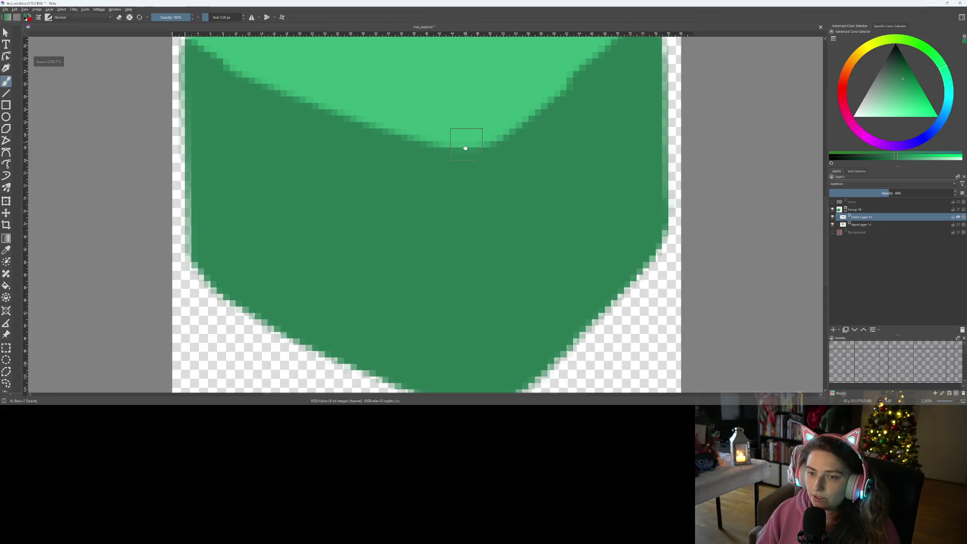
key(e)
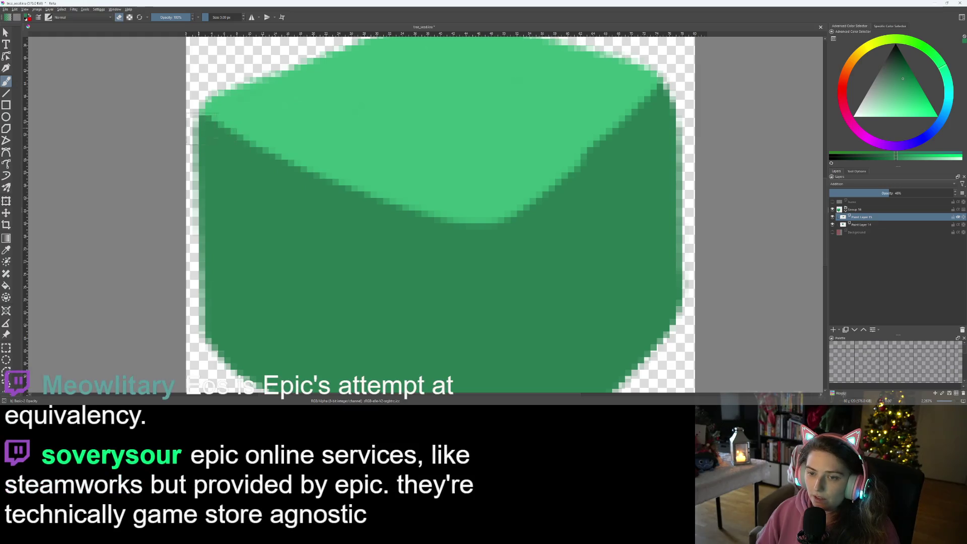
drag(598, 206, 560, 249)
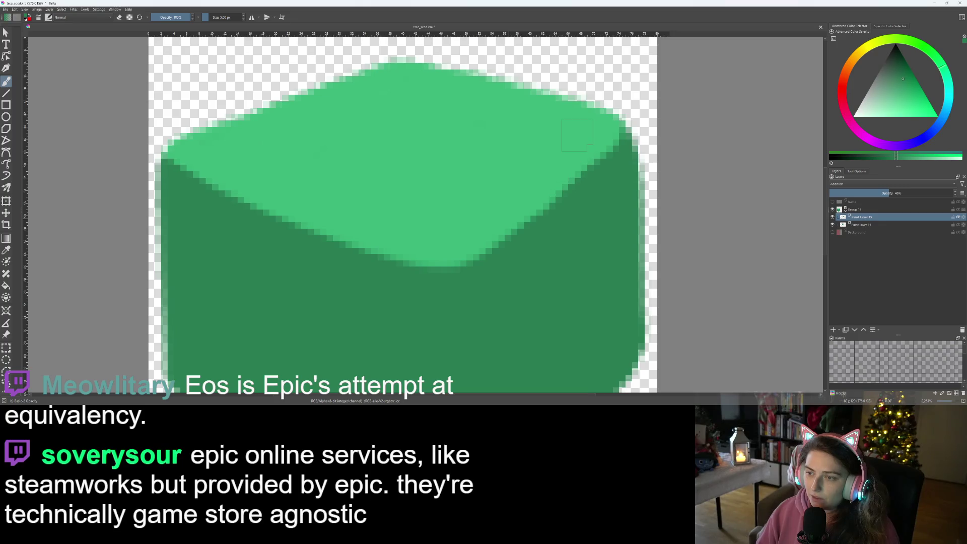
scroll(528, 162, down, 2)
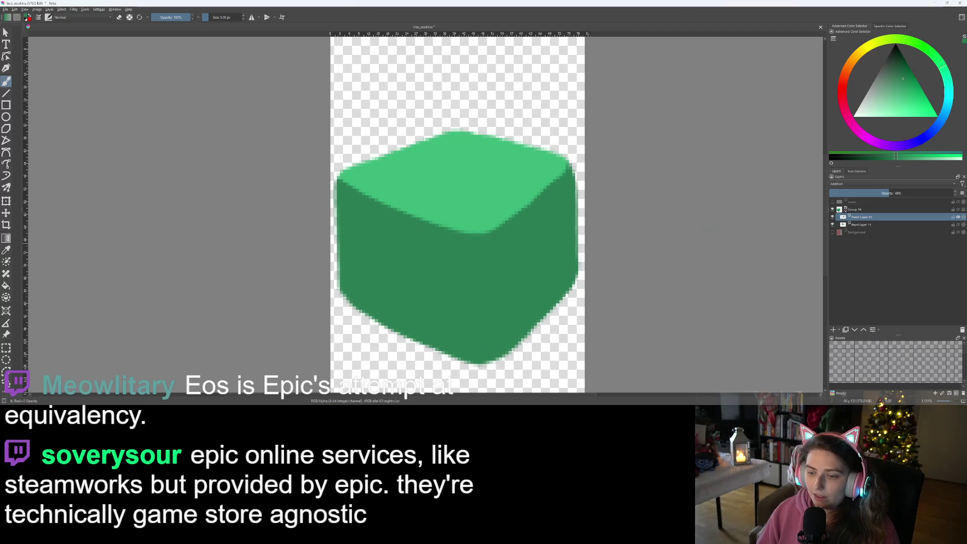
click(865, 224)
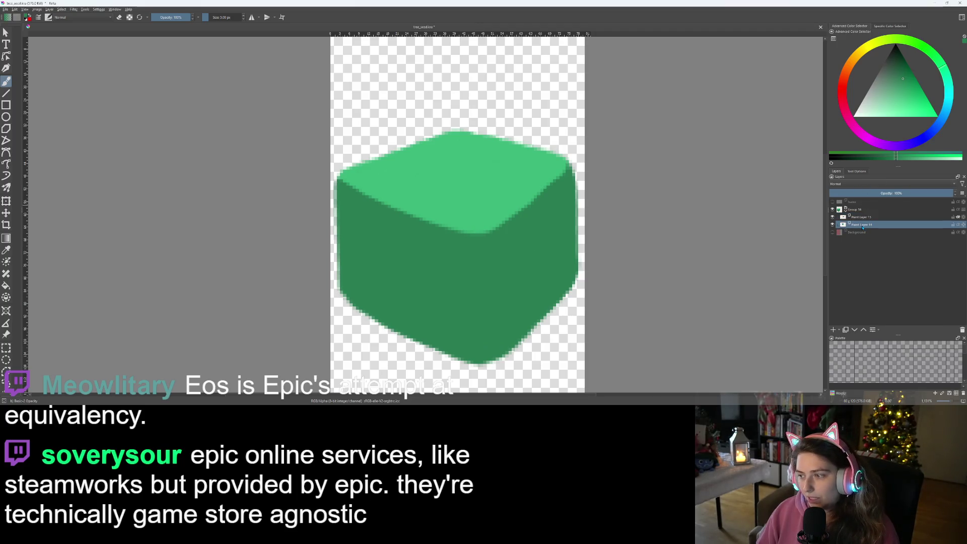
Build up pixels along the base's top-left slope and peak, then select Paint Layer 15
scroll(241, 236, up, 2)
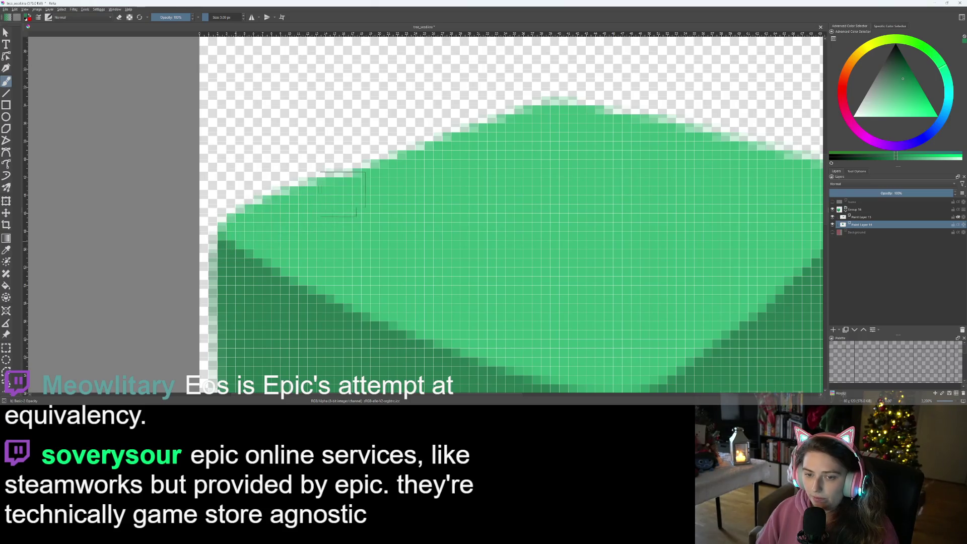
mouse_move(493, 133)
mouse_down()
mouse_move(562, 113)
mouse_move(582, 119)
mouse_up()
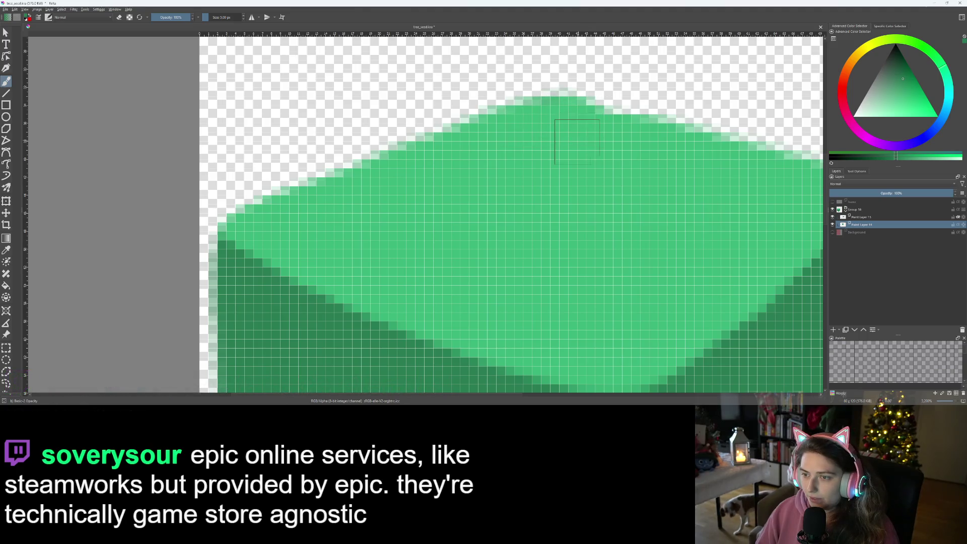
scroll(580, 121, down, 1)
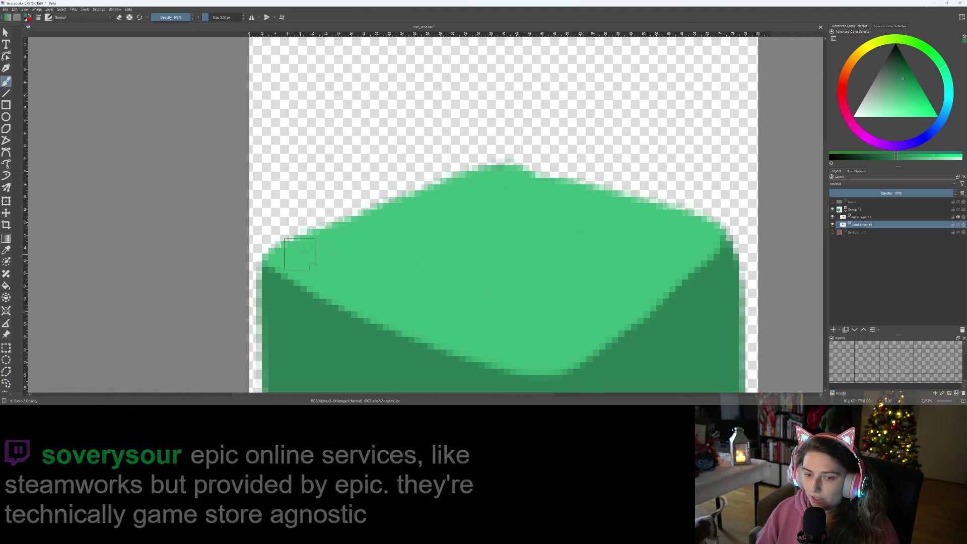
mouse_move(436, 202)
mouse_down()
mouse_move(518, 180)
mouse_move(690, 231)
mouse_up()
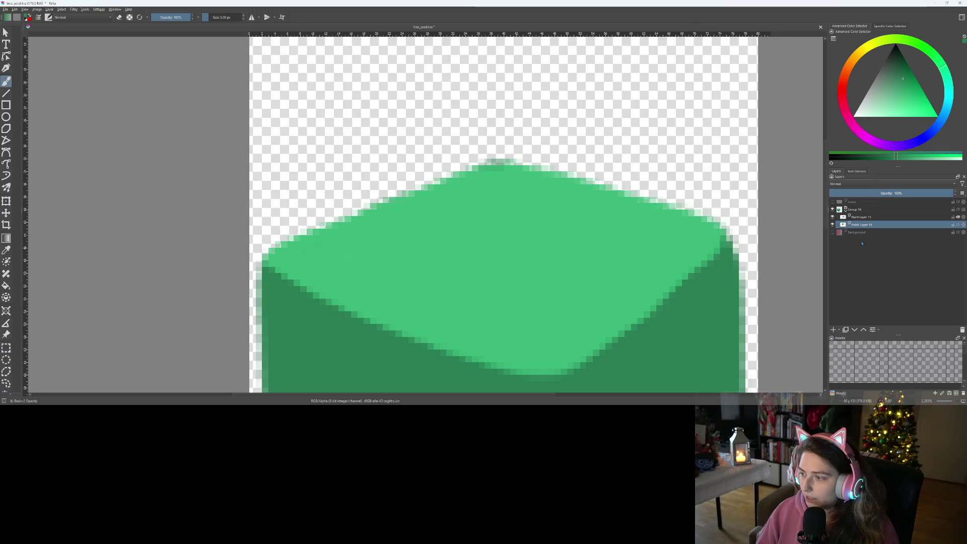
click(876, 219)
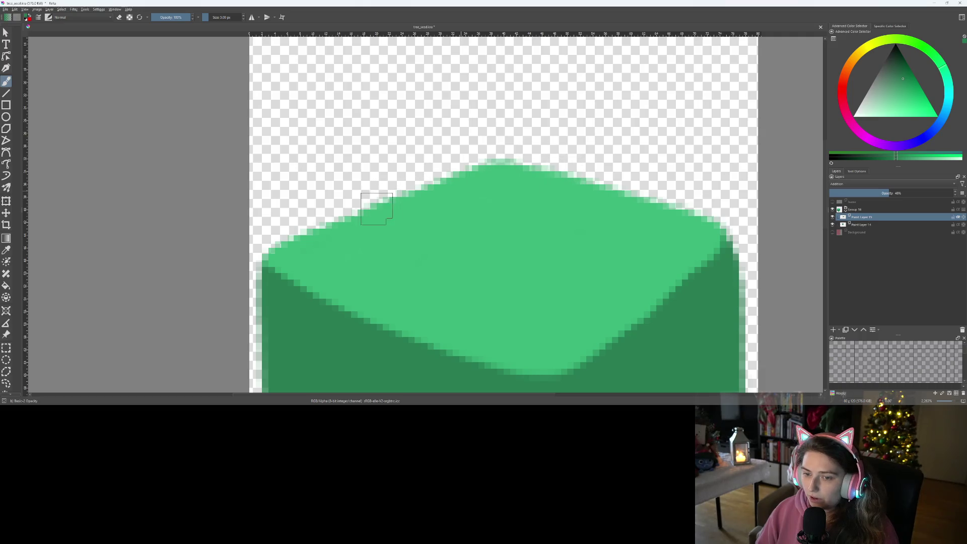
Pan across the cube, select Paint Layer 14, and brush along the cube's bottom edge
scroll(563, 277, down, 5)
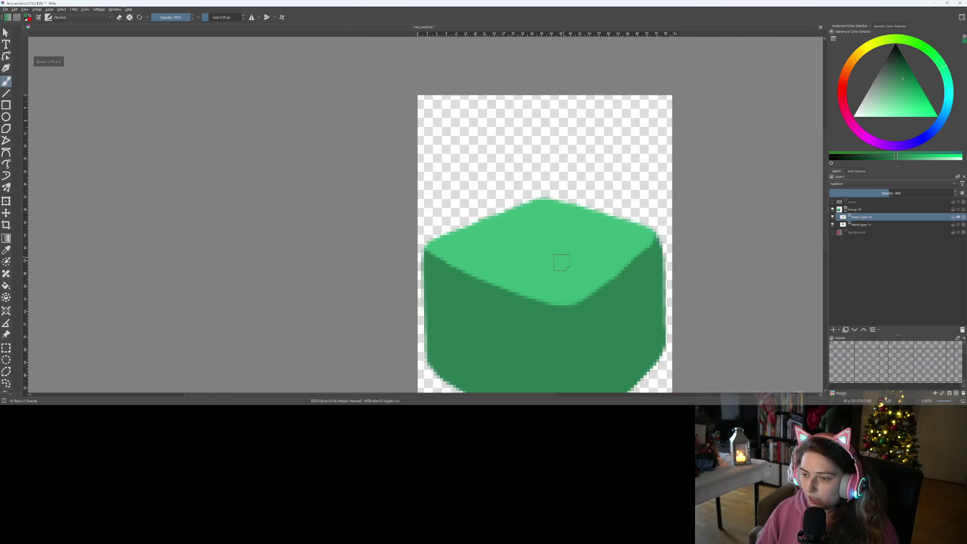
scroll(563, 277, up, 3)
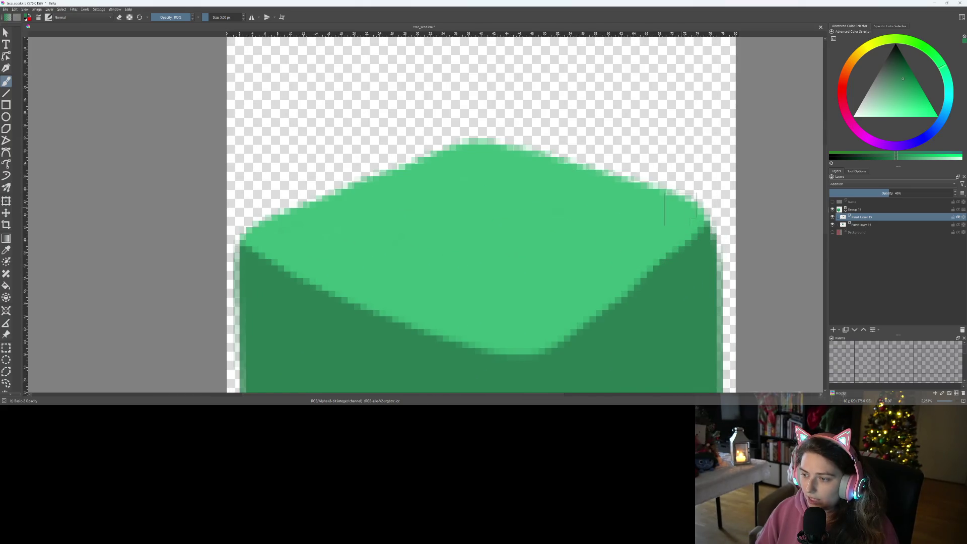
scroll(680, 208, down, 4)
scroll(567, 249, up, 4)
mouse_move(566, 249)
mouse_down()
mouse_move(460, 275)
mouse_move(427, 294)
mouse_up()
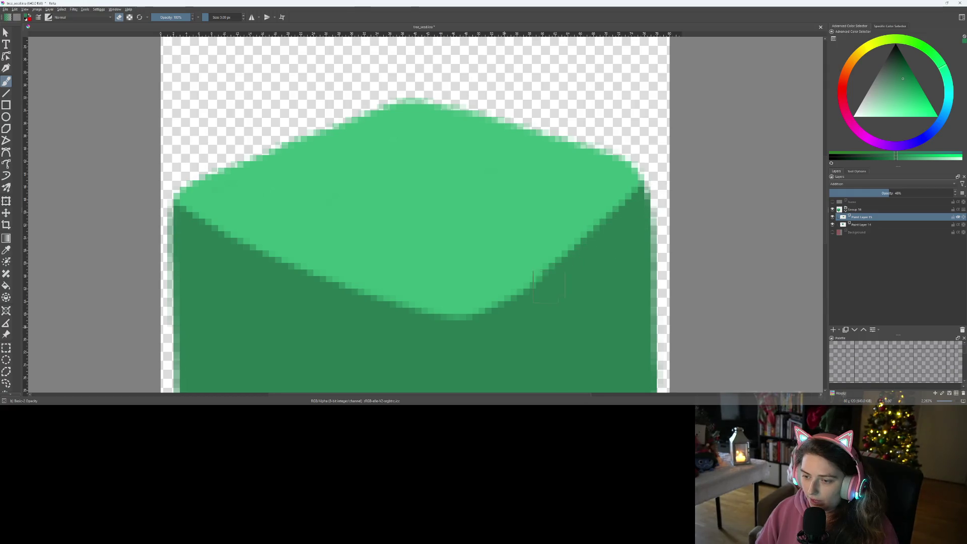
scroll(481, 328, down, 4)
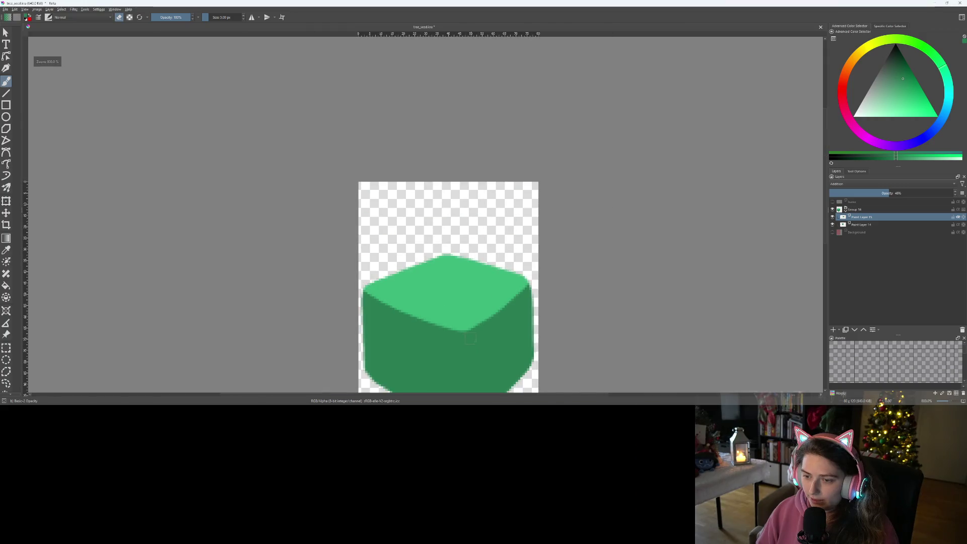
scroll(533, 241, up, 2)
scroll(536, 242, down, 3)
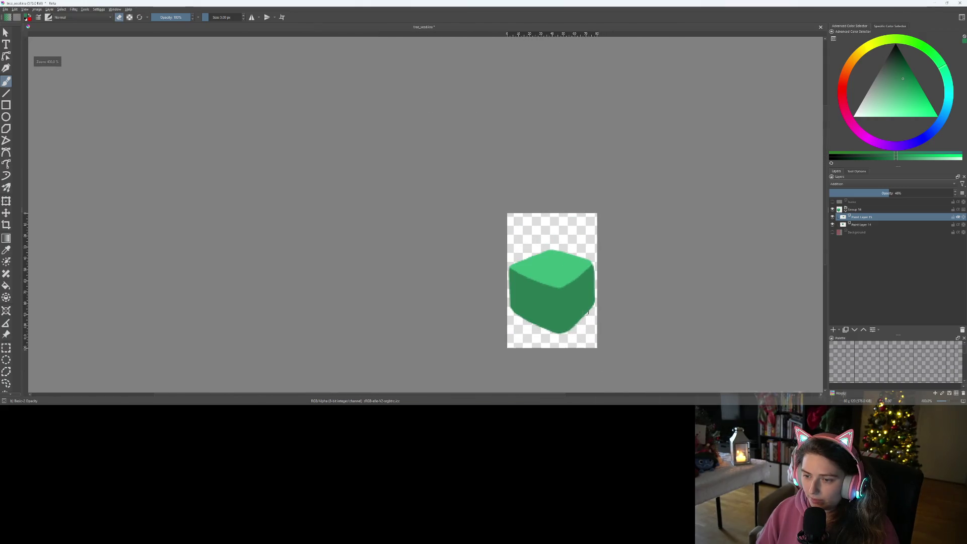
scroll(596, 320, up, 1)
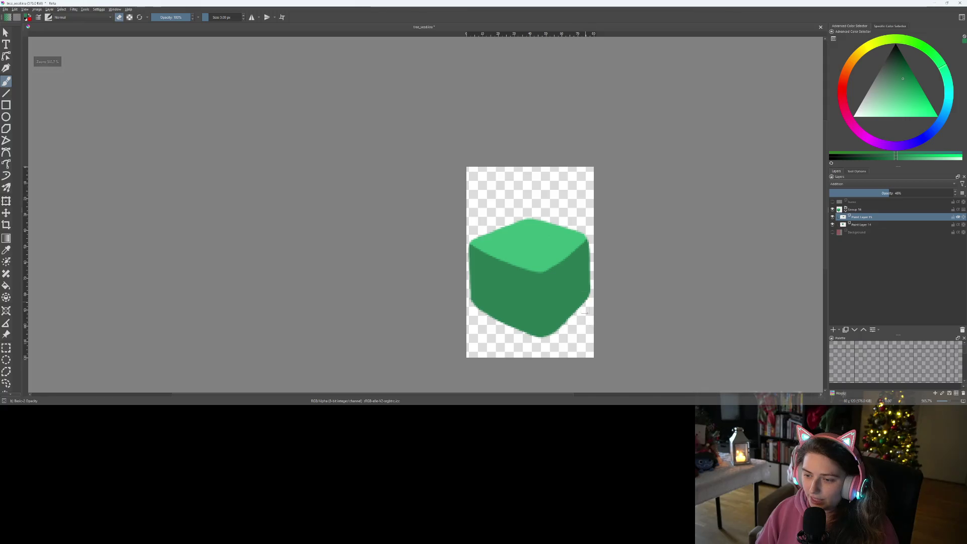
scroll(584, 311, up, 2)
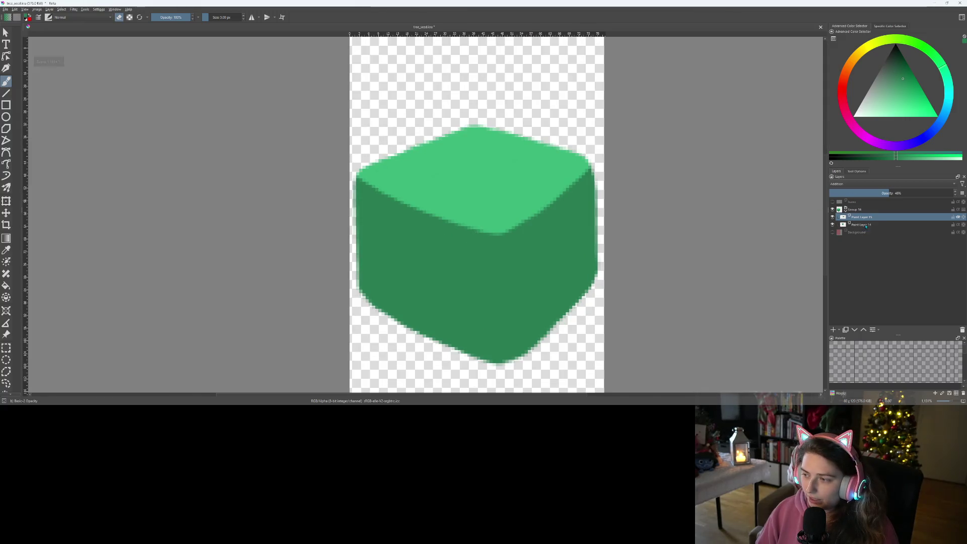
click(862, 225)
scroll(716, 350, up, 1)
drag(409, 355, 441, 346)
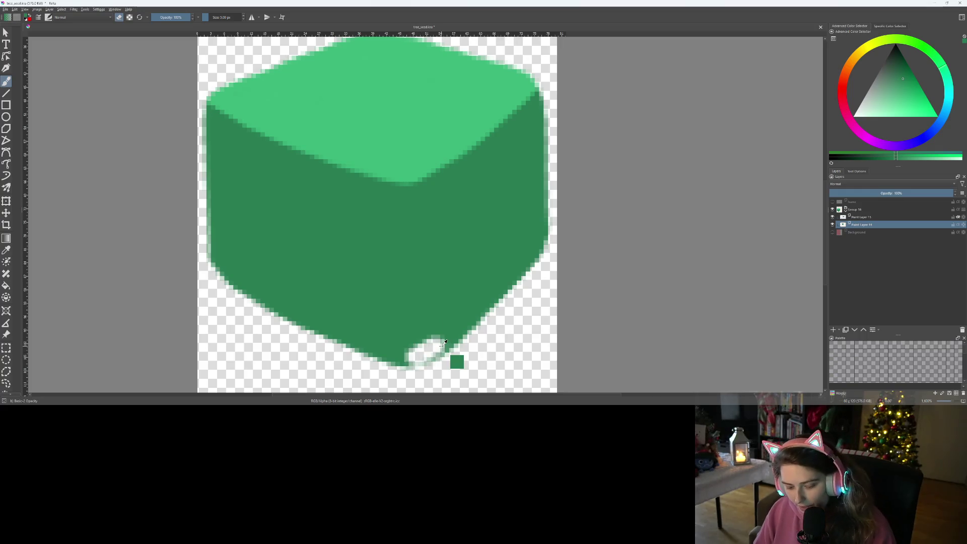
Undo the stray bottom stroke and repaint the cube's lower-left edge in dark green
key(ctrl+z)
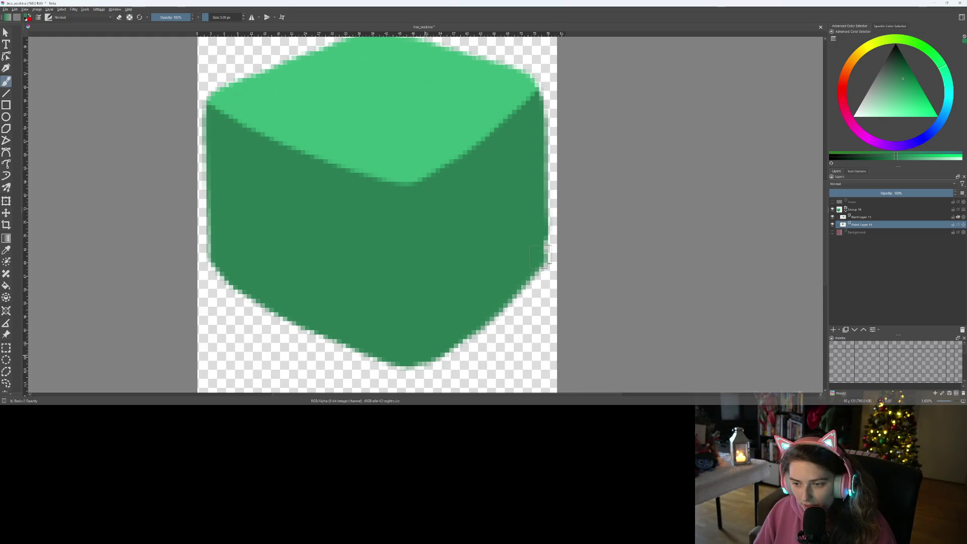
scroll(513, 270, down, 3)
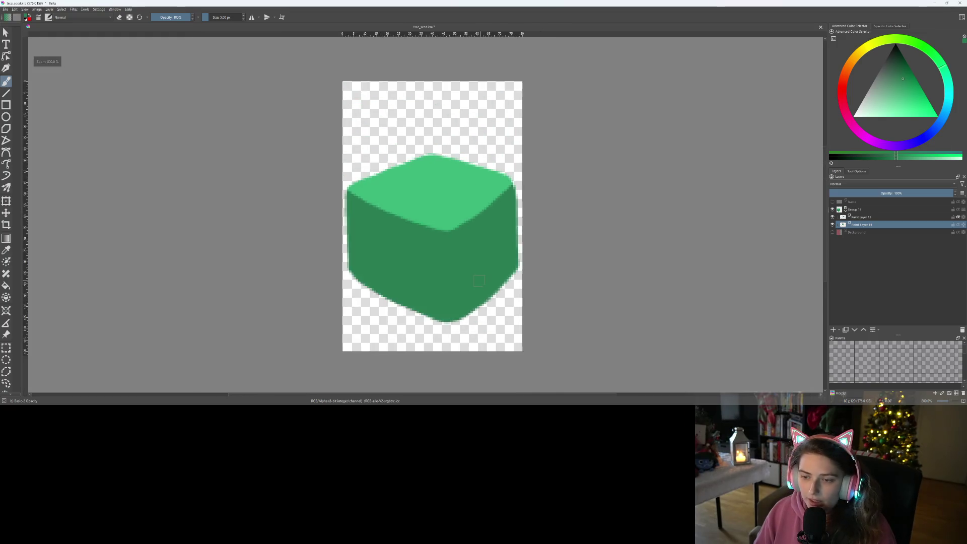
scroll(452, 305, up, 3)
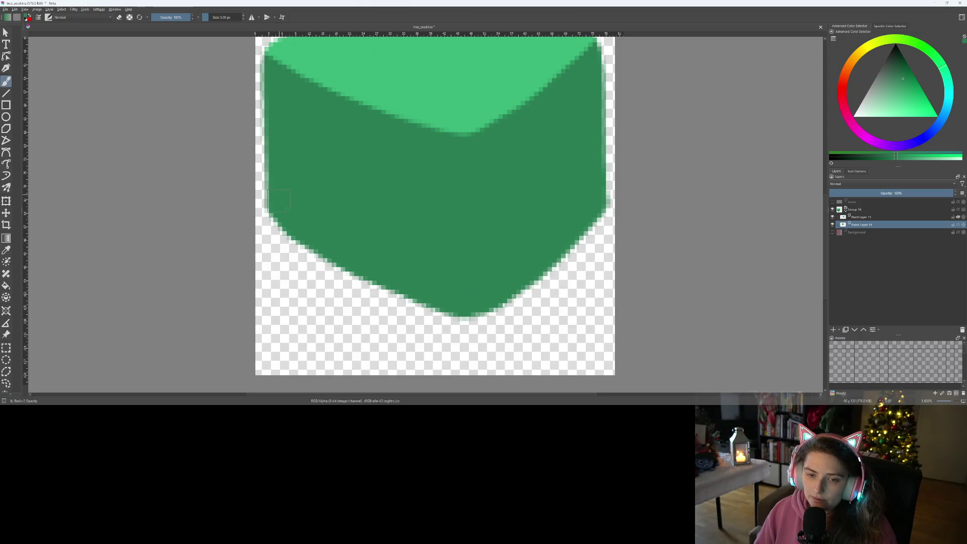
mouse_move(274, 227)
mouse_down()
mouse_move(330, 268)
mouse_move(398, 287)
mouse_up()
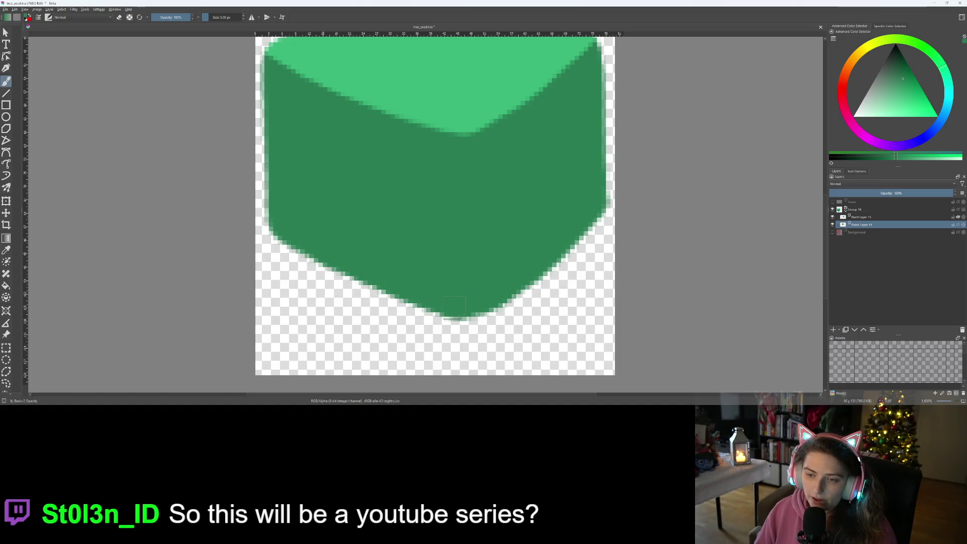
scroll(454, 308, down, 8)
scroll(404, 319, up, 10)
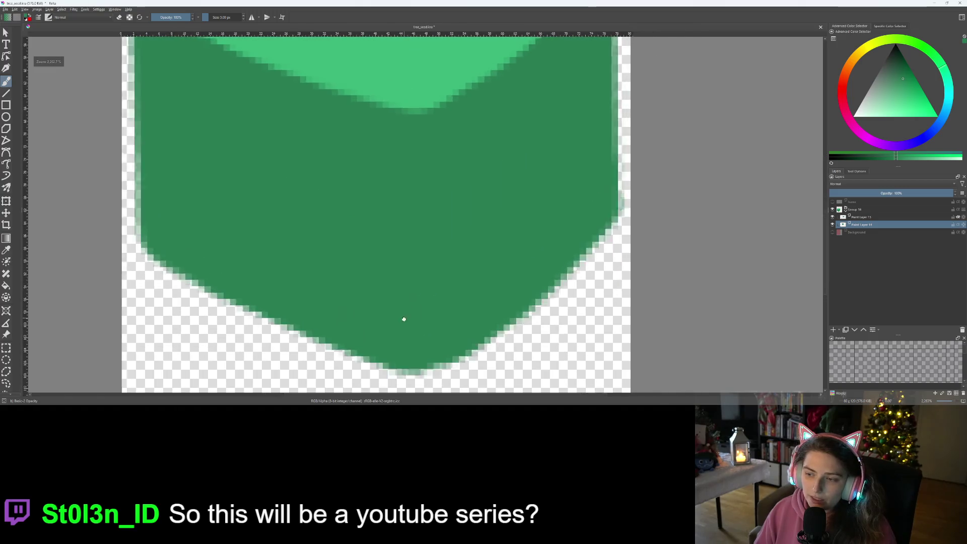
scroll(404, 319, down, 2)
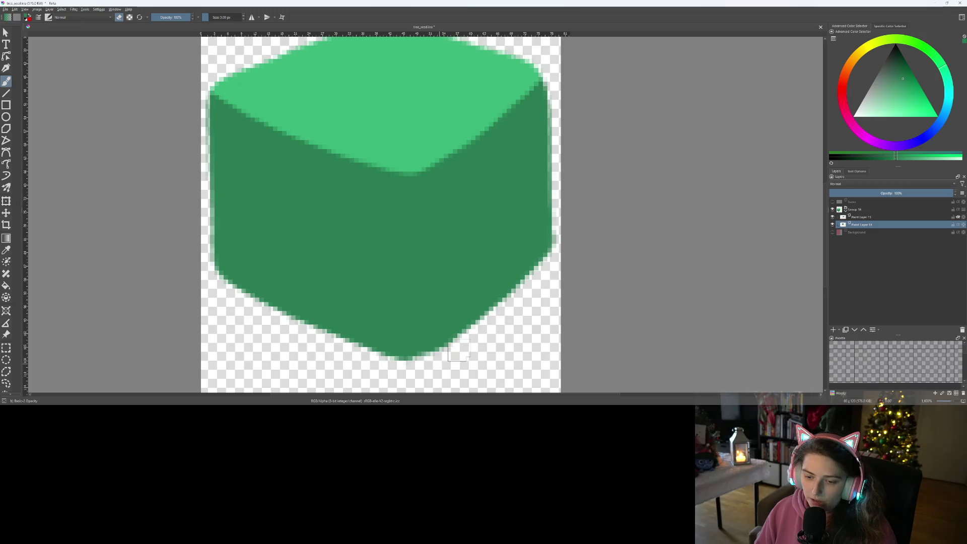
scroll(431, 371, down, 5)
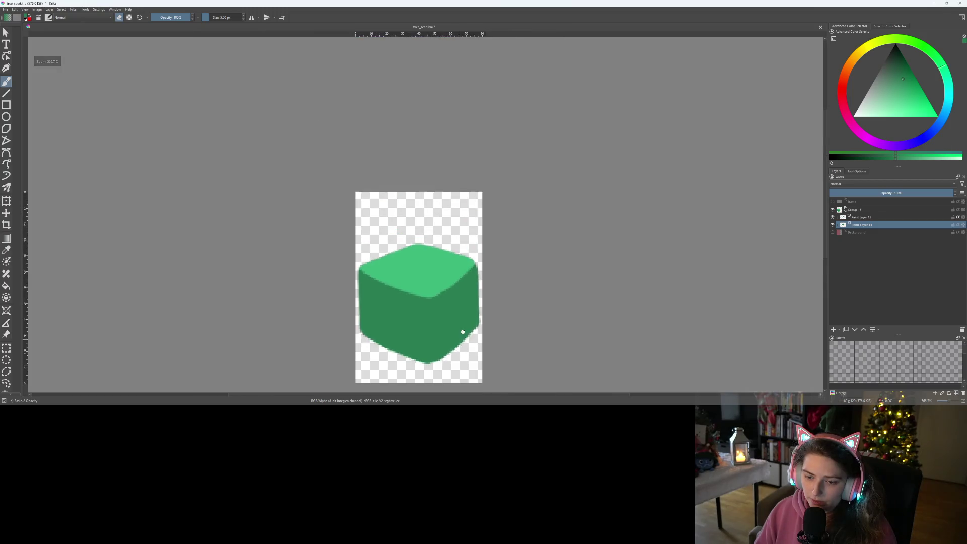
scroll(471, 331, up, 5)
scroll(490, 244, up, 2)
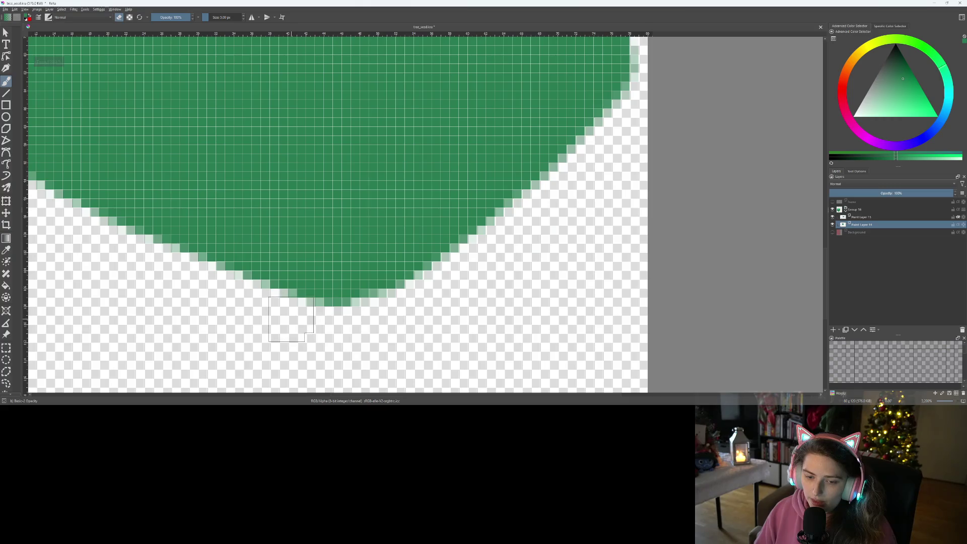
scroll(366, 326, down, 3)
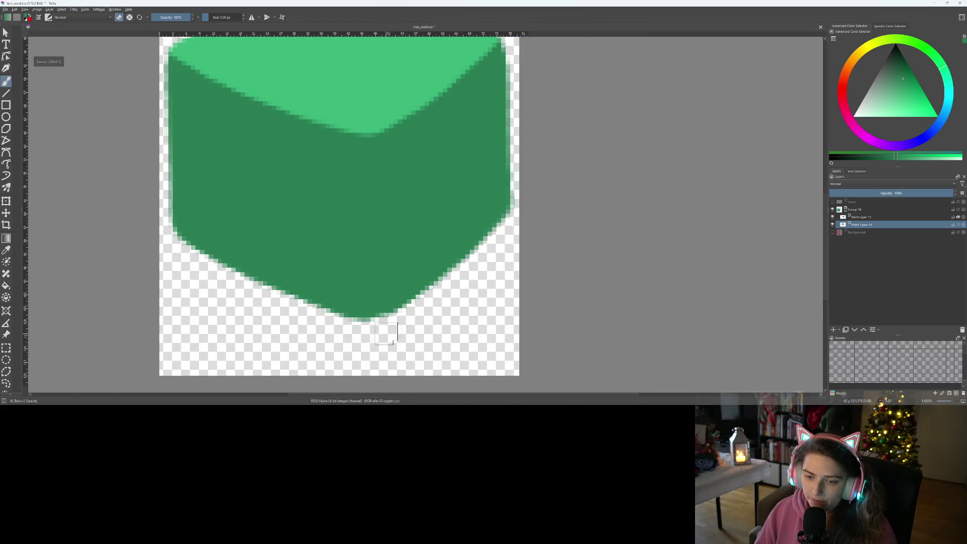
scroll(388, 332, up, 3)
scroll(365, 327, down, 4)
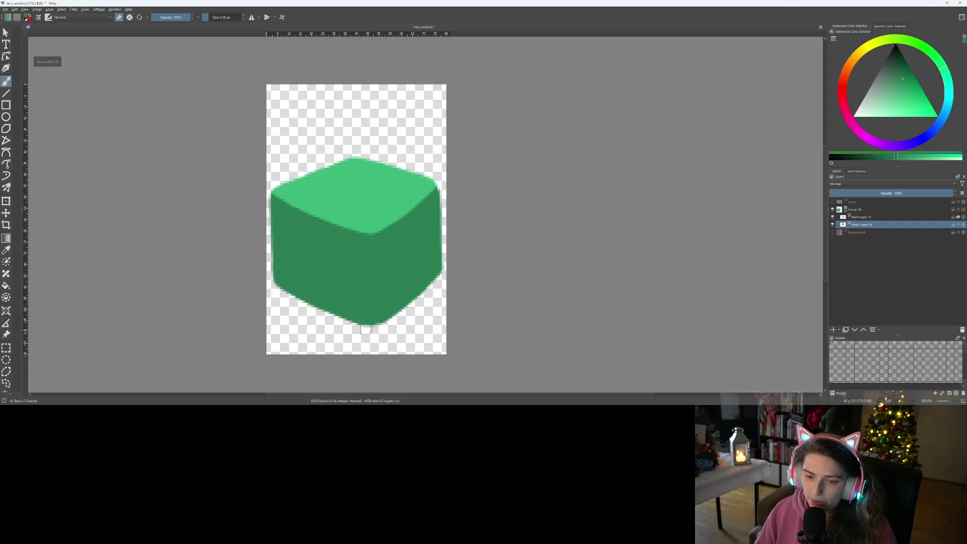
scroll(436, 336, up, 1)
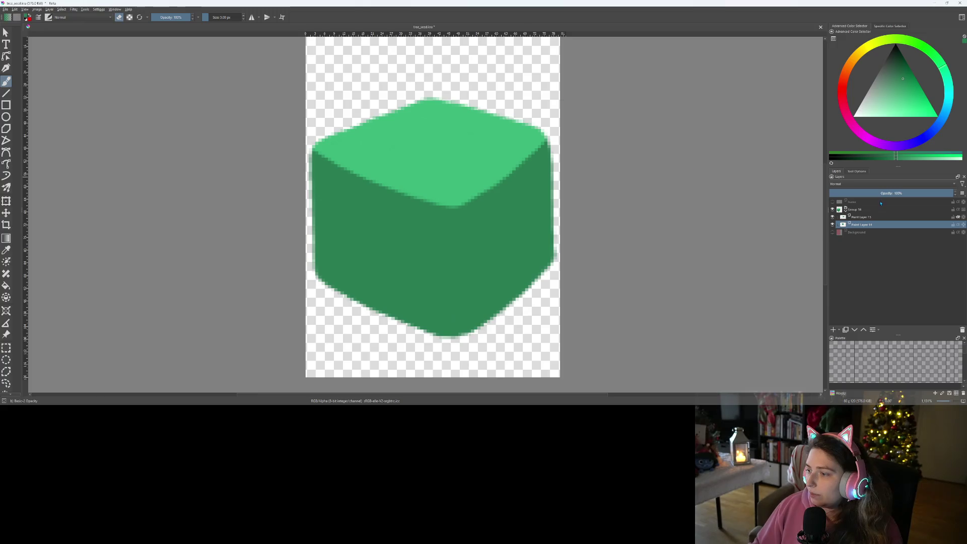
Turn eraser mode off so the brush paints normally again
key(e)
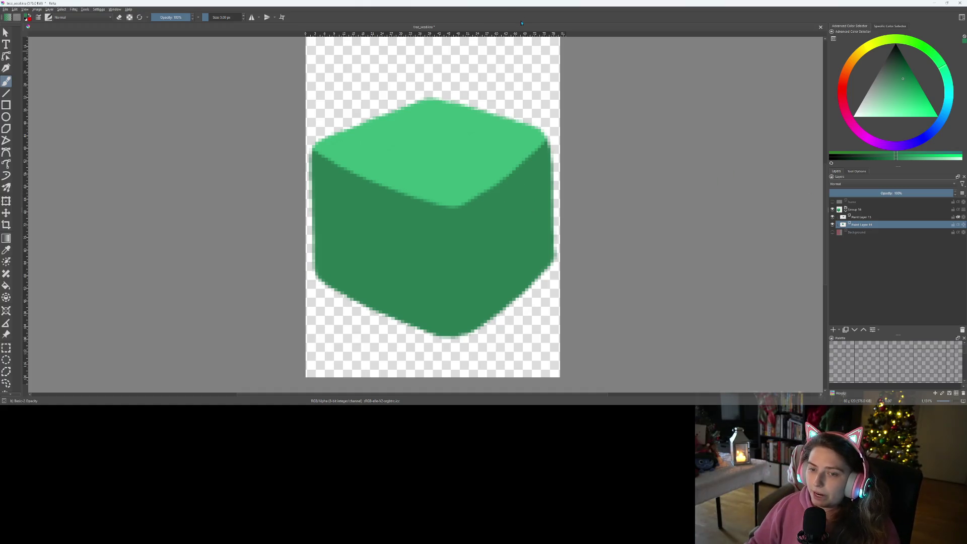
scroll(343, 100, up, 2)
scroll(342, 100, up, 3)
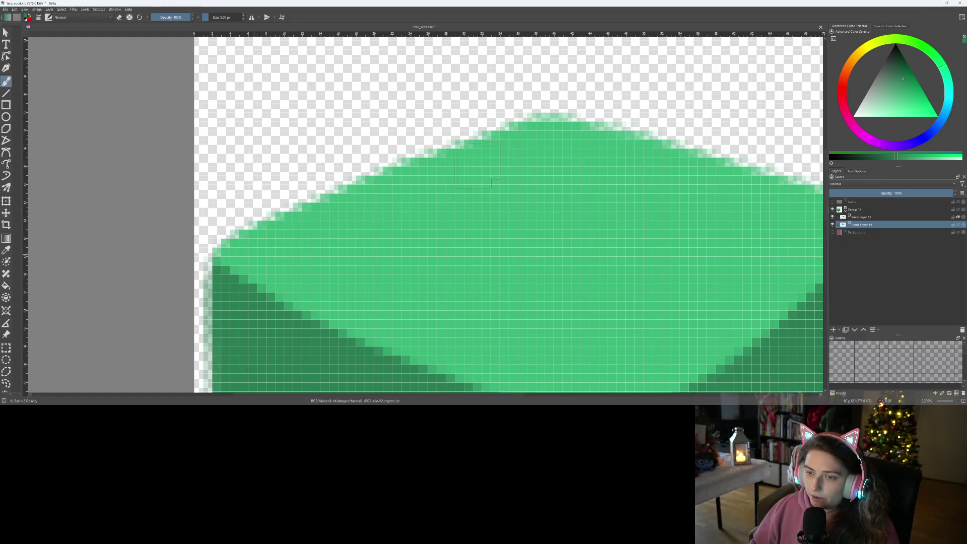
drag(555, 136, 560, 134)
scroll(511, 159, down, 5)
scroll(495, 183, up, 5)
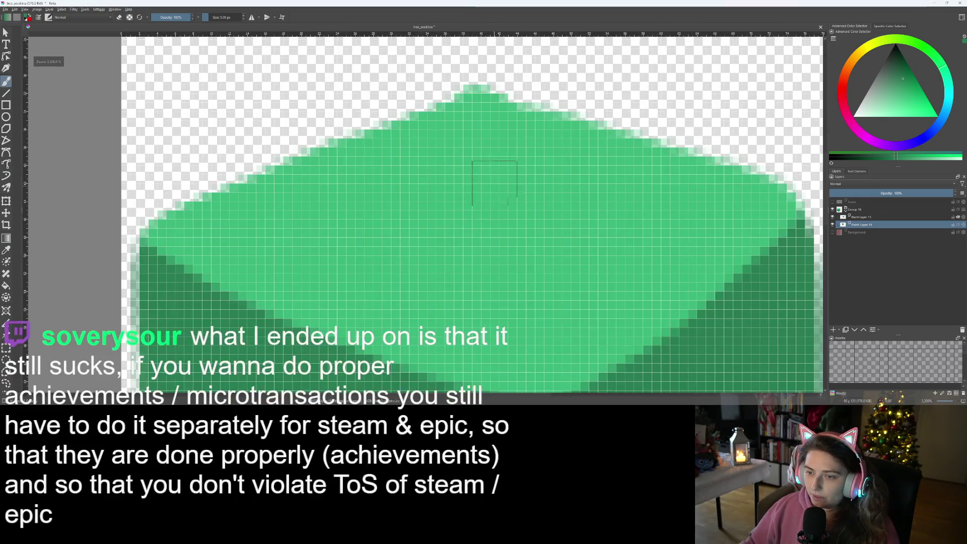
scroll(494, 184, up, 2)
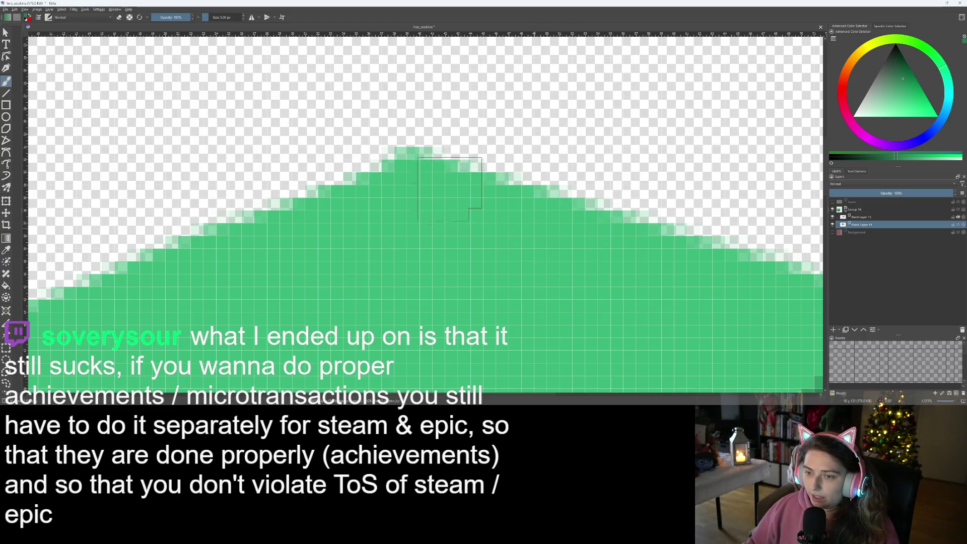
mouse_move(444, 181)
mouse_down()
mouse_move(433, 174)
mouse_move(469, 176)
mouse_move(524, 209)
mouse_up()
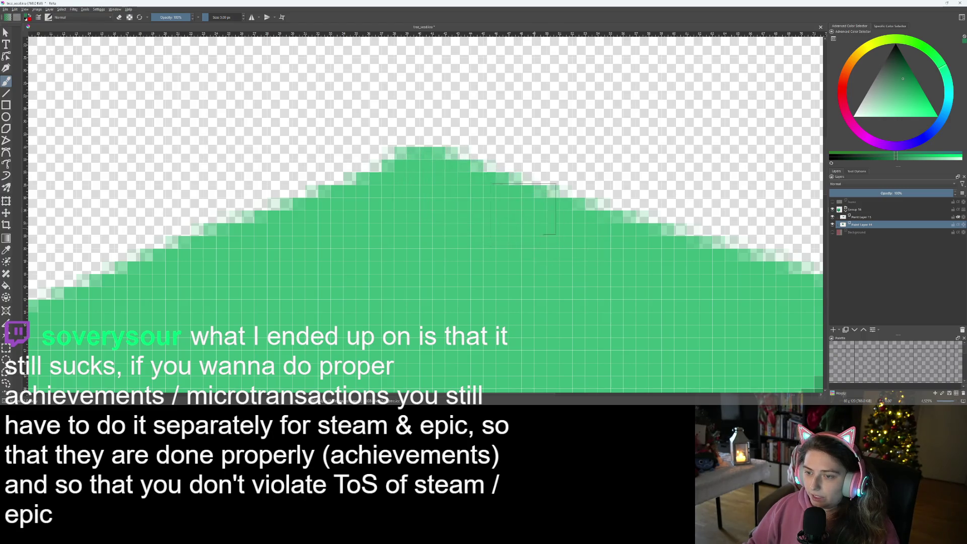
scroll(559, 267, up, 3)
scroll(564, 277, down, 3)
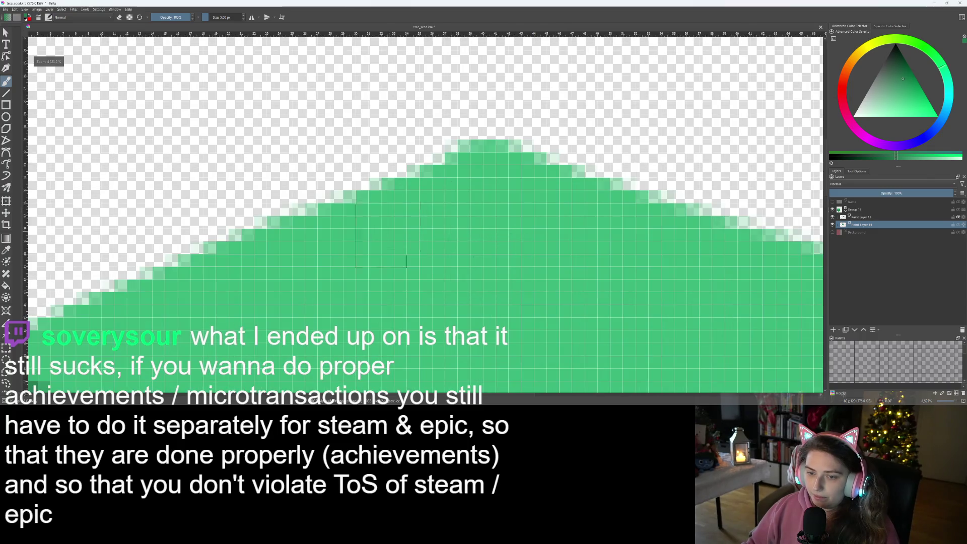
drag(511, 235, 341, 194)
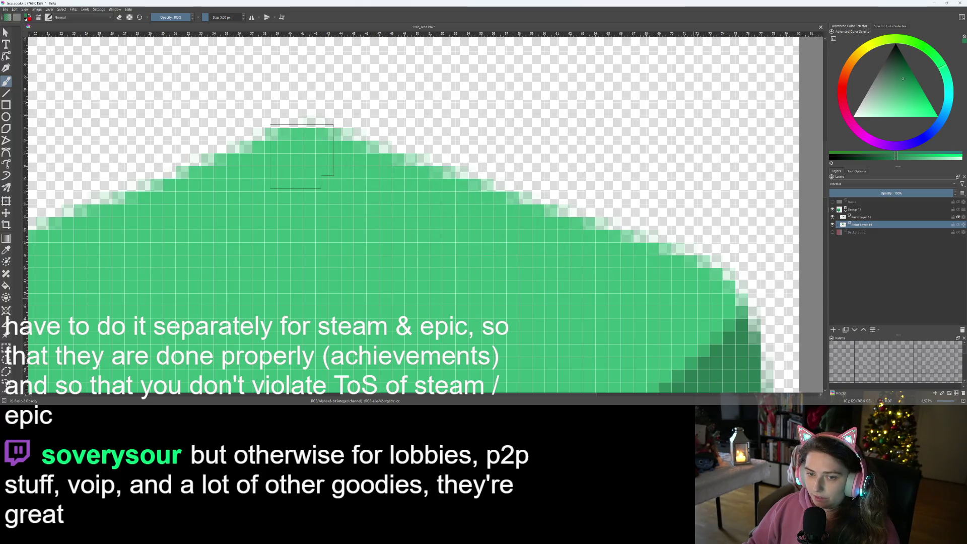
scroll(321, 159, down, 3)
scroll(470, 239, down, 1)
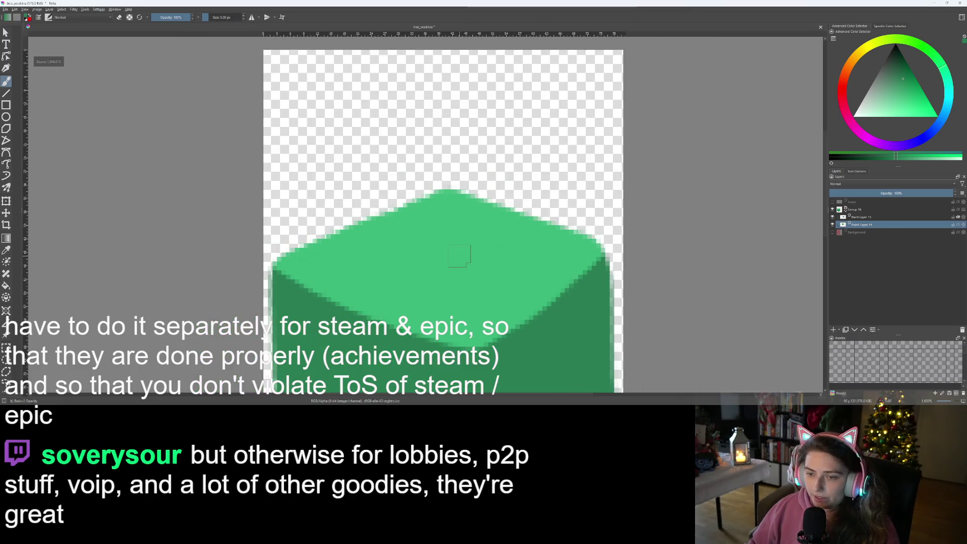
scroll(470, 242, up, 2)
click(862, 216)
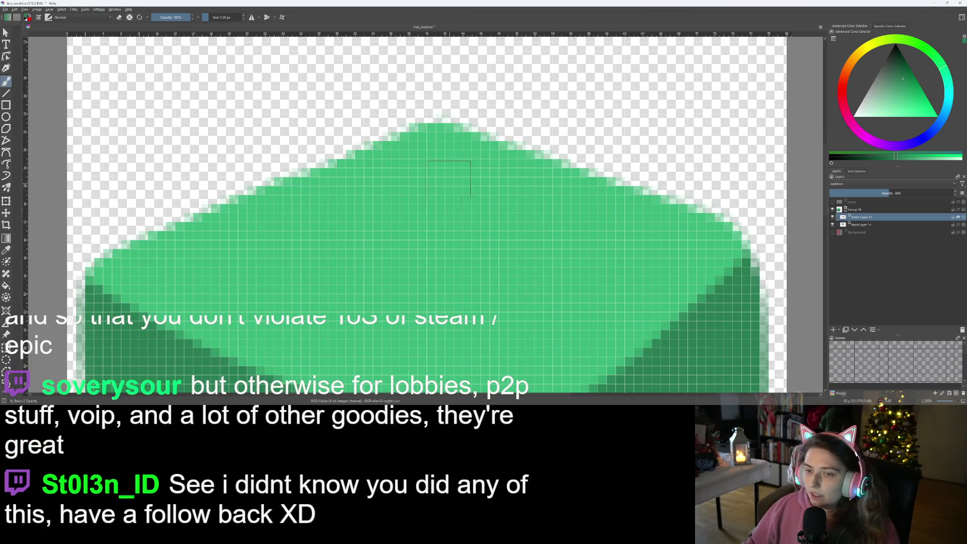
scroll(387, 220, up, 2)
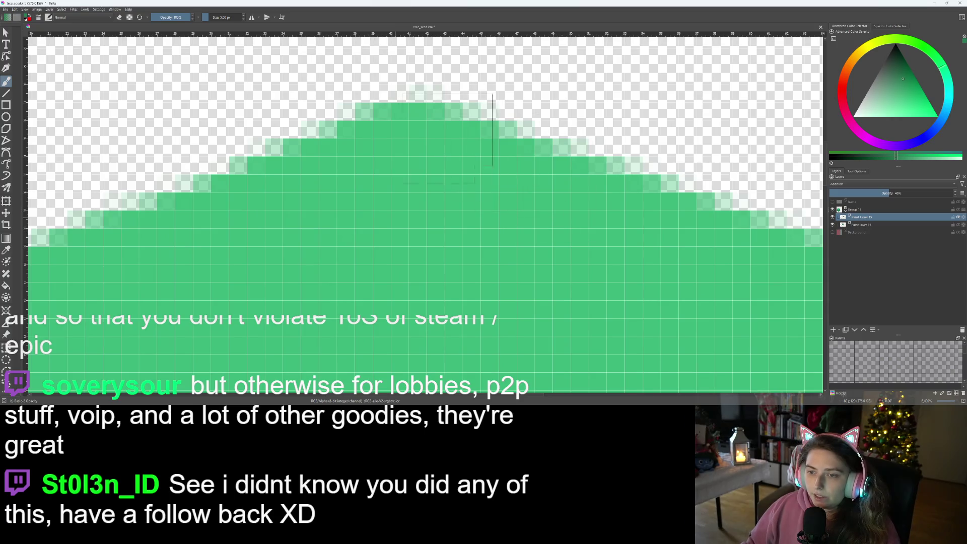
scroll(512, 159, down, 5)
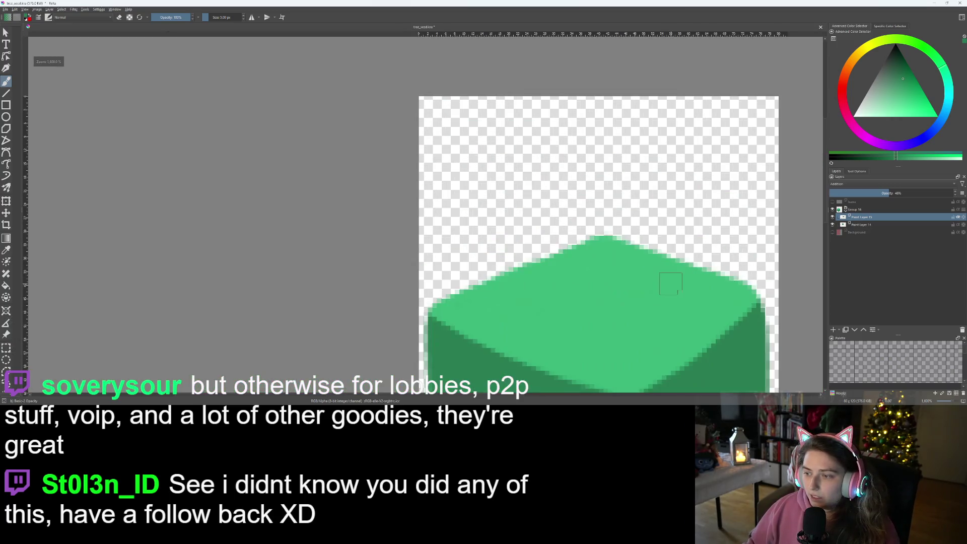
scroll(509, 218, up, 1)
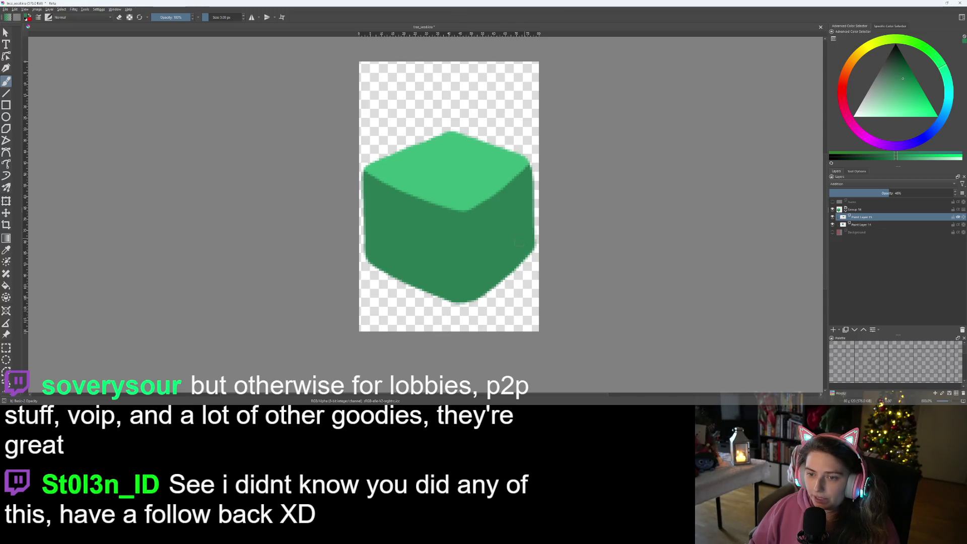
scroll(490, 261, up, 2)
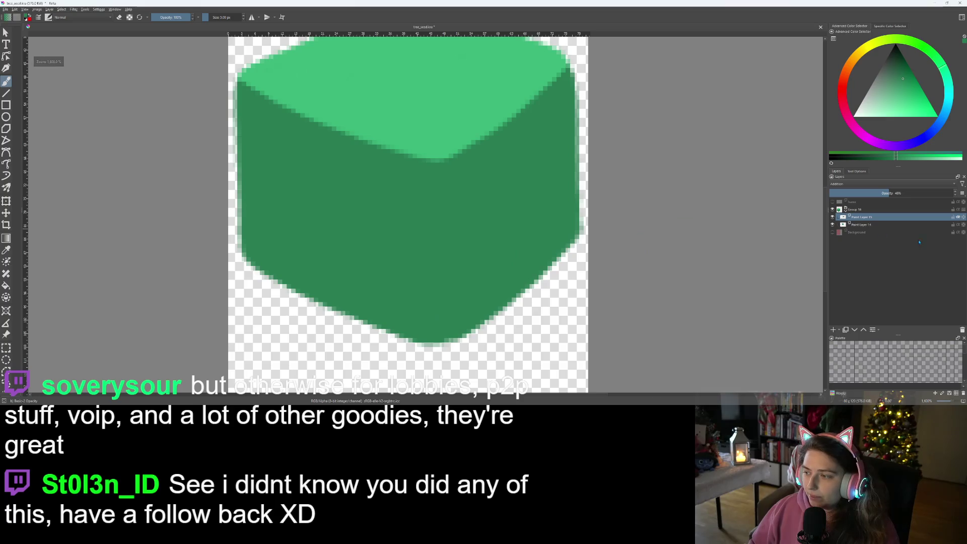
Add a new paint layer for shading and set its blend mode to Multiply
click(834, 330)
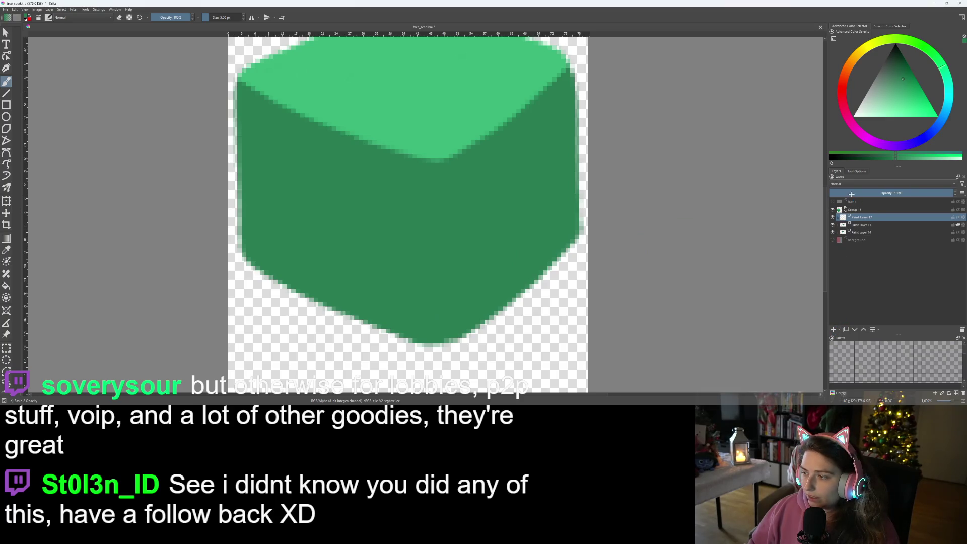
click(866, 184)
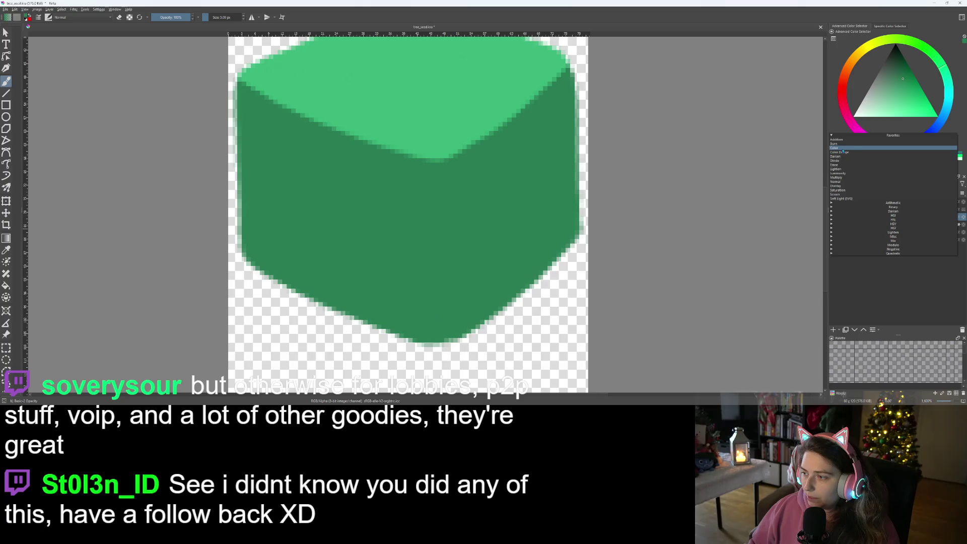
scroll(491, 308, up, 1)
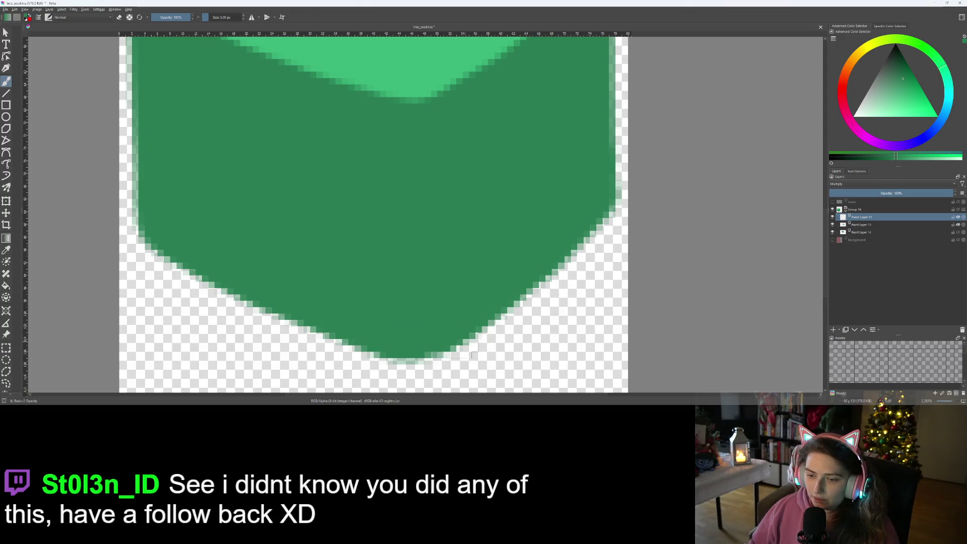
Brush a dark green band along the cube's bottom tip and both lower edges
mouse_move(426, 347)
mouse_down()
mouse_move(481, 323)
mouse_move(602, 216)
mouse_move(413, 318)
mouse_move(417, 342)
mouse_move(458, 324)
mouse_move(574, 247)
mouse_move(614, 206)
mouse_up()
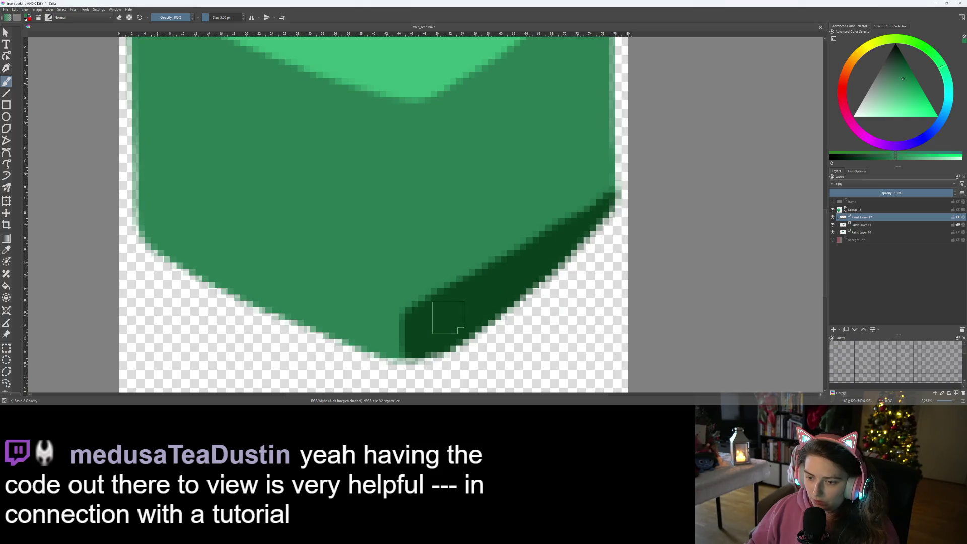
drag(245, 289, 348, 299)
mouse_move(246, 240)
mouse_down()
mouse_move(483, 328)
mouse_move(504, 361)
mouse_move(494, 337)
mouse_move(406, 324)
mouse_move(283, 288)
mouse_move(262, 262)
mouse_move(483, 360)
mouse_up()
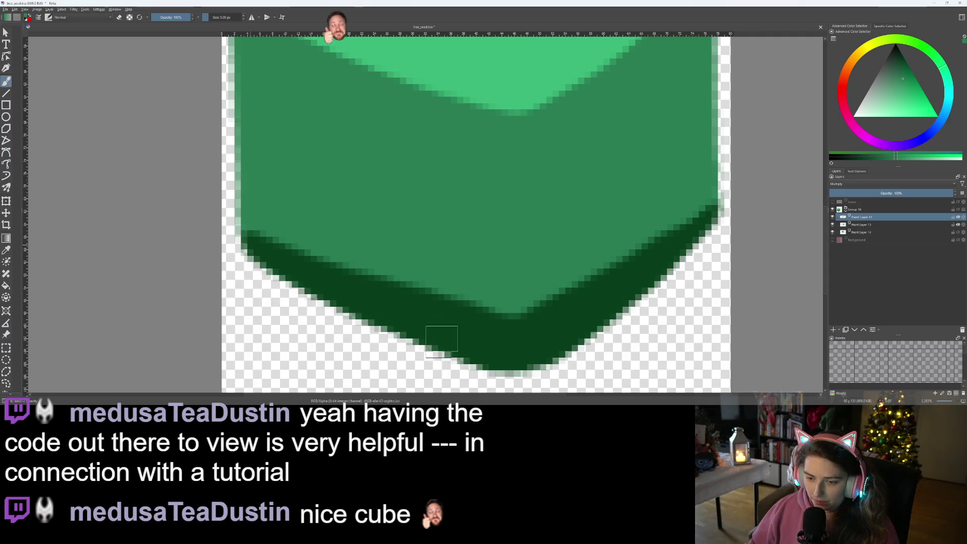
key(minus)
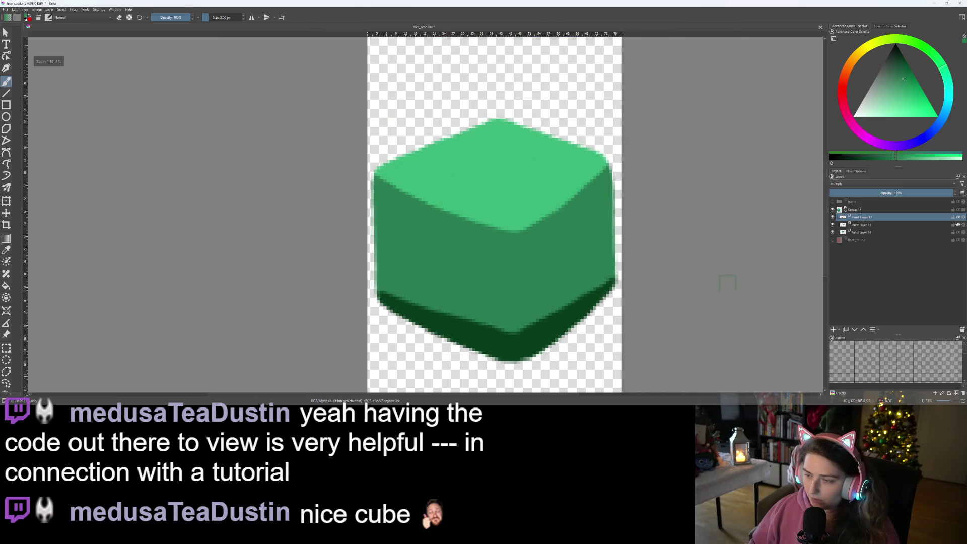
Lower the shading layer's opacity to about 36% and check the cube's lower half
click(917, 193)
drag(917, 193, 866, 194)
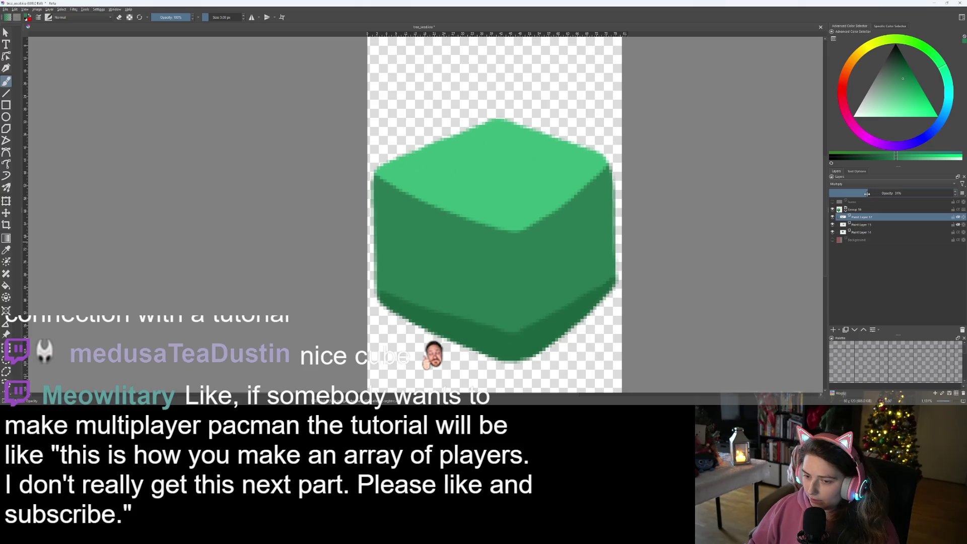
key(plus)
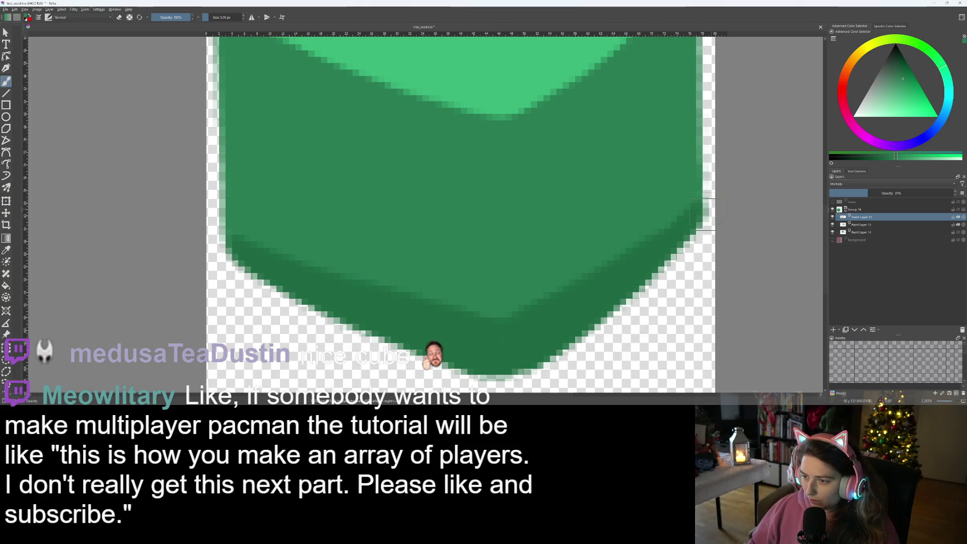
key(minus)
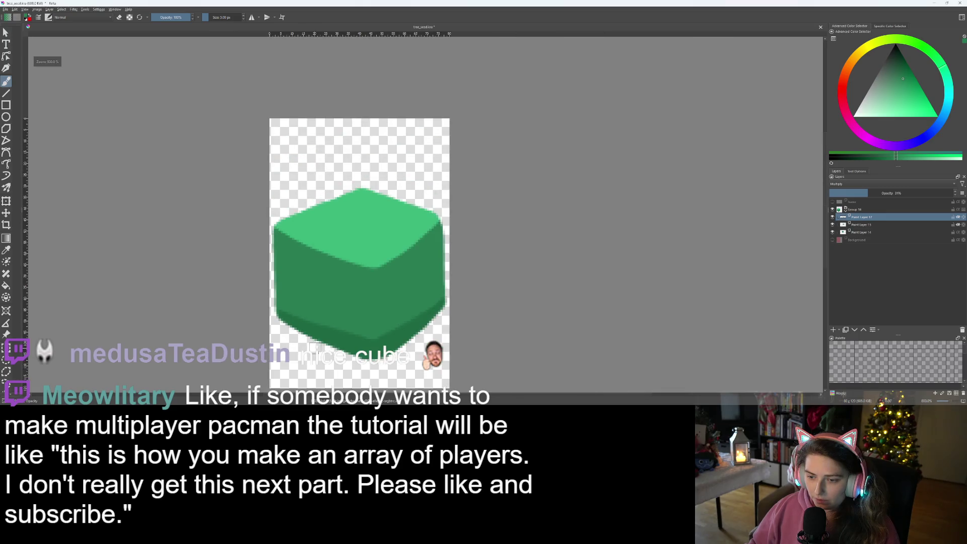
Reduce the shading layer's opacity further, to roughly 7–12%, for a faint bottom shadow
scroll(311, 348, up, 2)
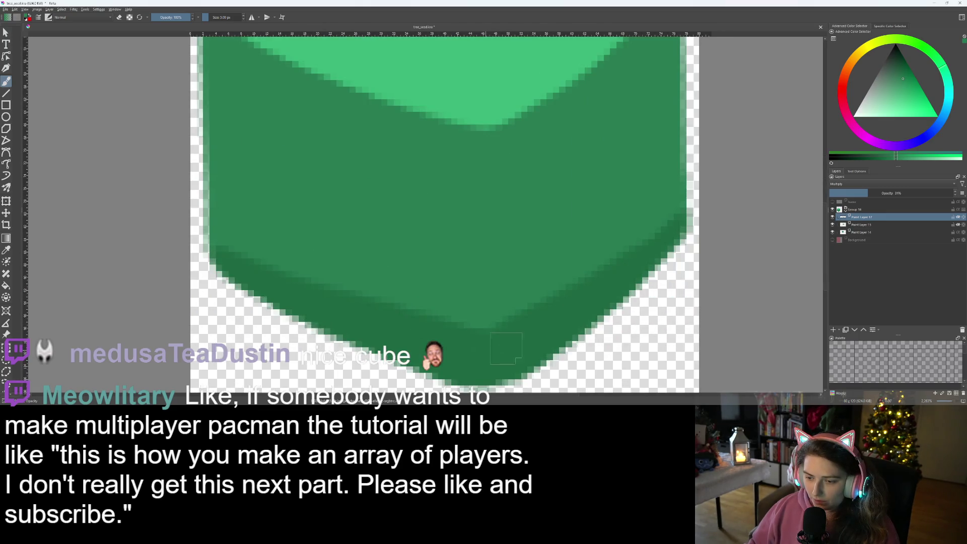
scroll(545, 327, down, 2)
scroll(499, 342, up, 2)
scroll(500, 342, down, 2)
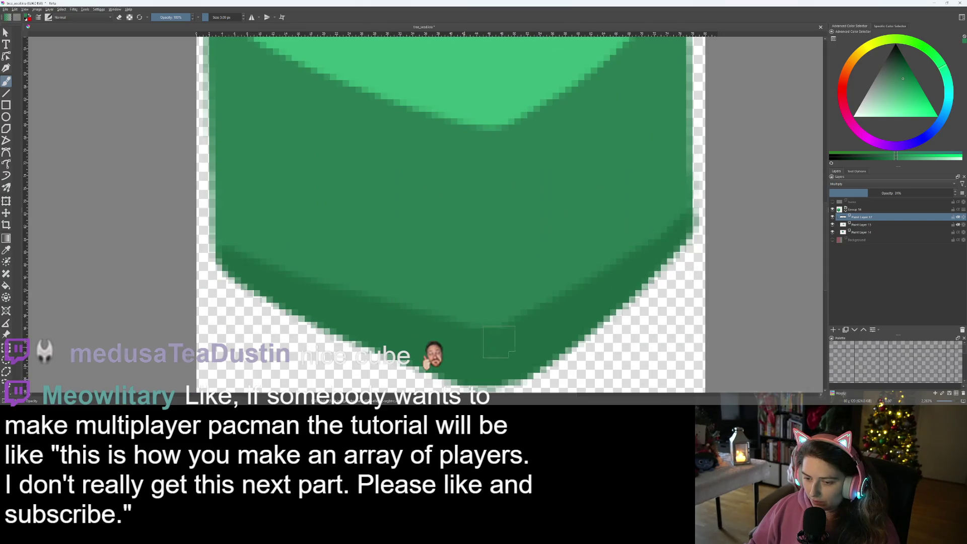
scroll(475, 342, up, 2)
scroll(383, 341, down, 5)
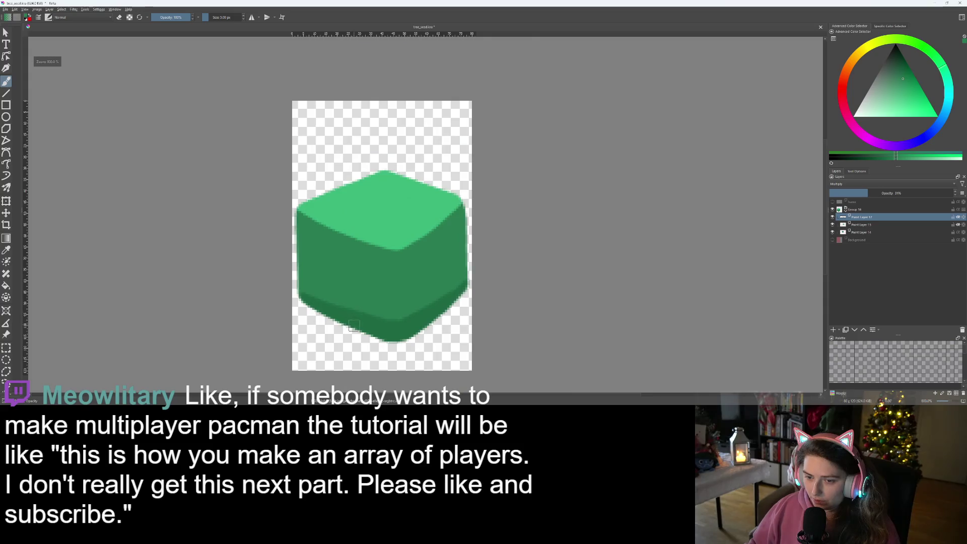
scroll(512, 302, up, 4)
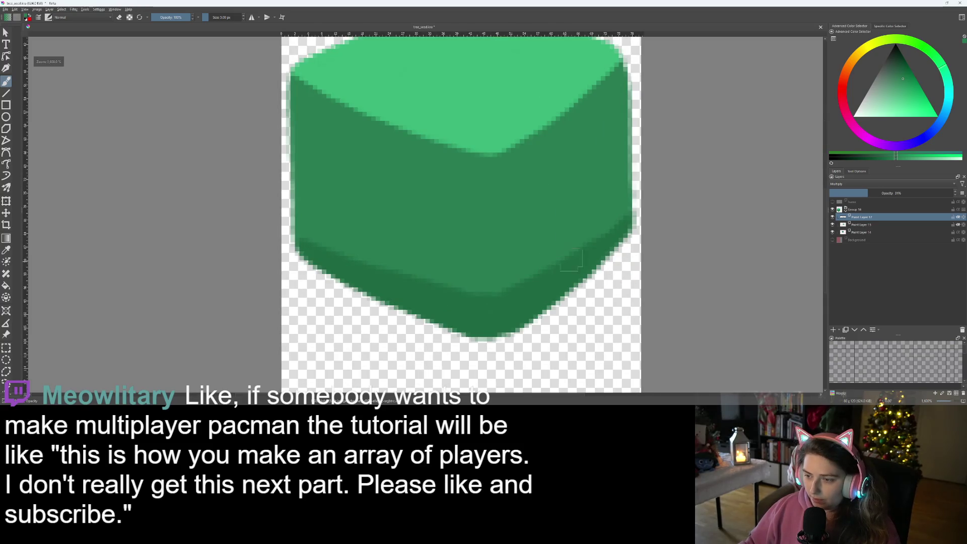
mouse_move(864, 194)
mouse_down()
mouse_move(834, 196)
mouse_move(847, 192)
mouse_up()
scroll(629, 270, down, 3)
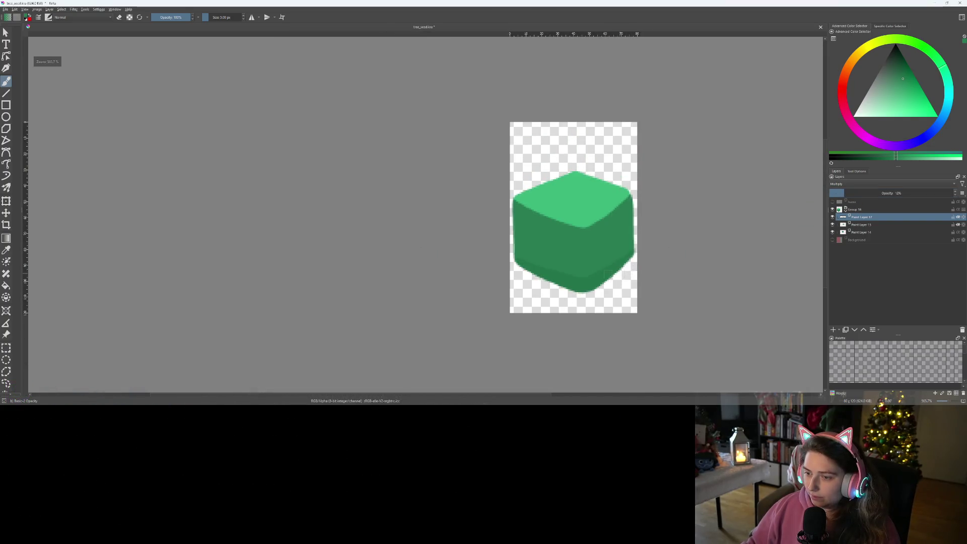
scroll(527, 305, down, 1)
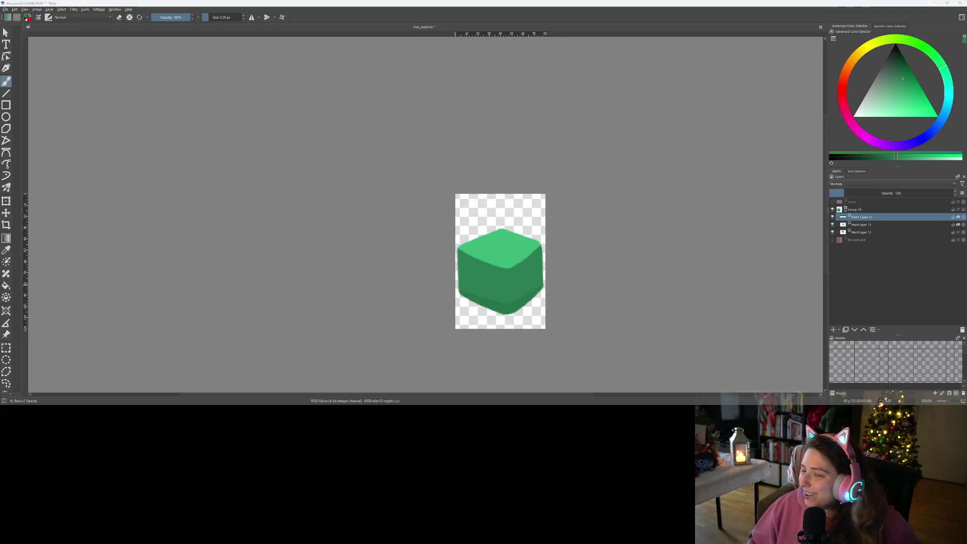
Zoom in and out to review the finished green cube before saving the .kra file
scroll(499, 280, up, 5)
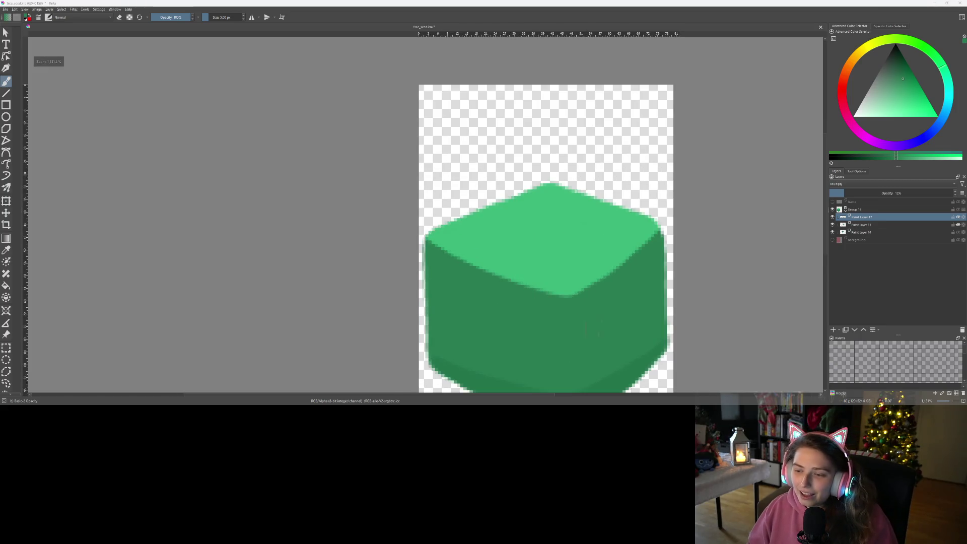
scroll(500, 251, down, 3)
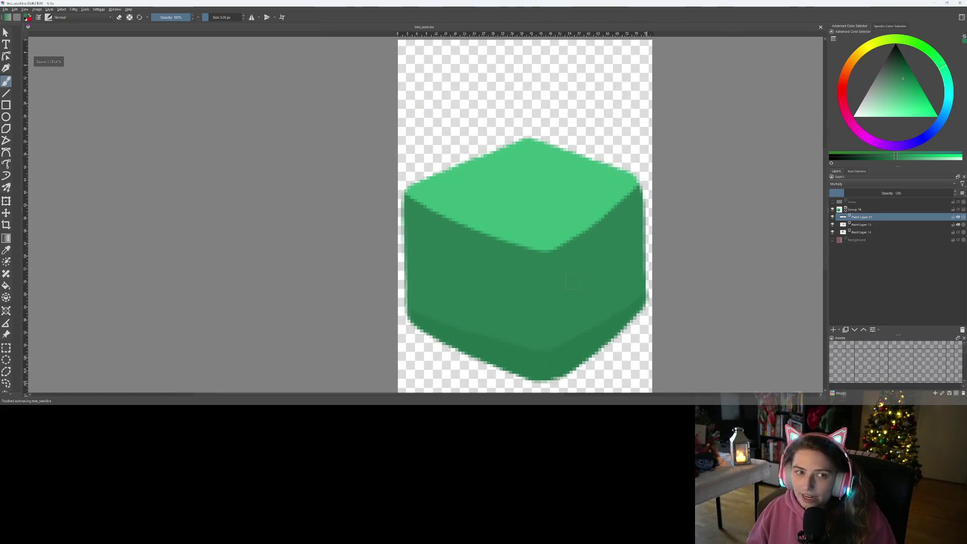
scroll(500, 251, up, 1)
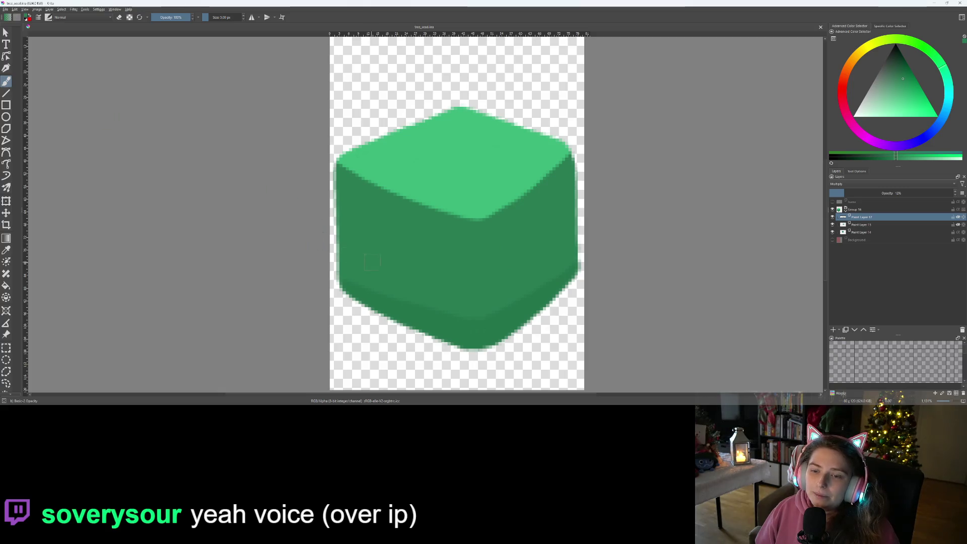
scroll(382, 252, down, 1)
scroll(403, 231, up, 1)
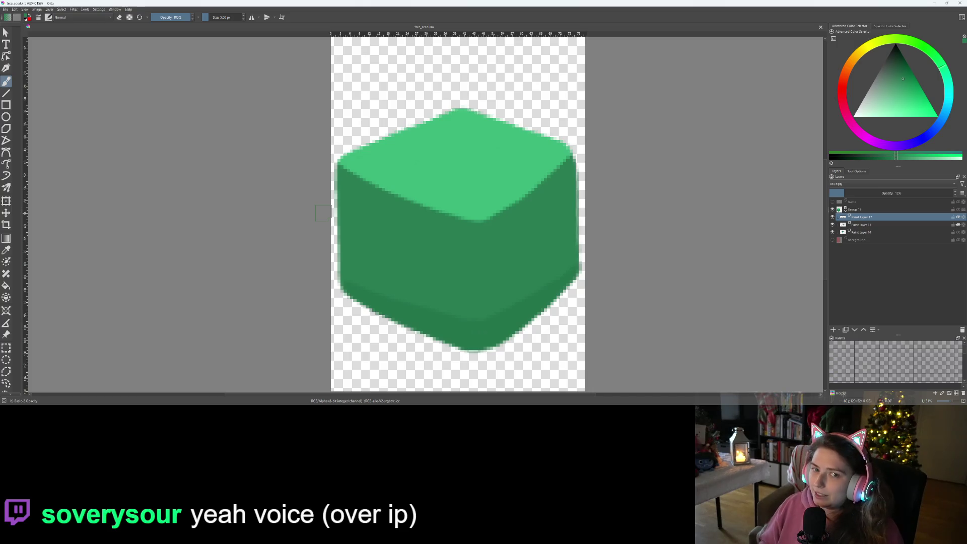
click(9, 9)
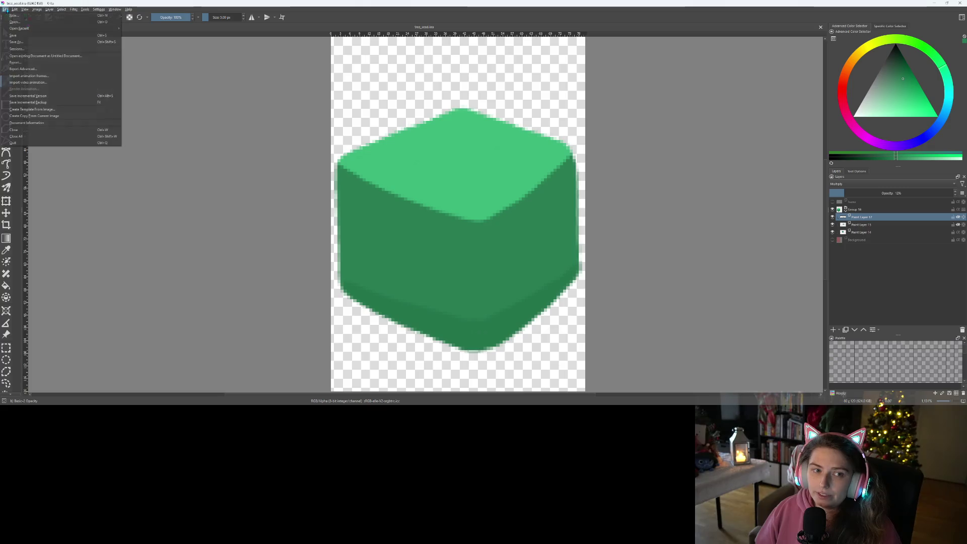
Export the cube as tree_seed.png, then minimize Krita to return to Godot's script editor
click(31, 63)
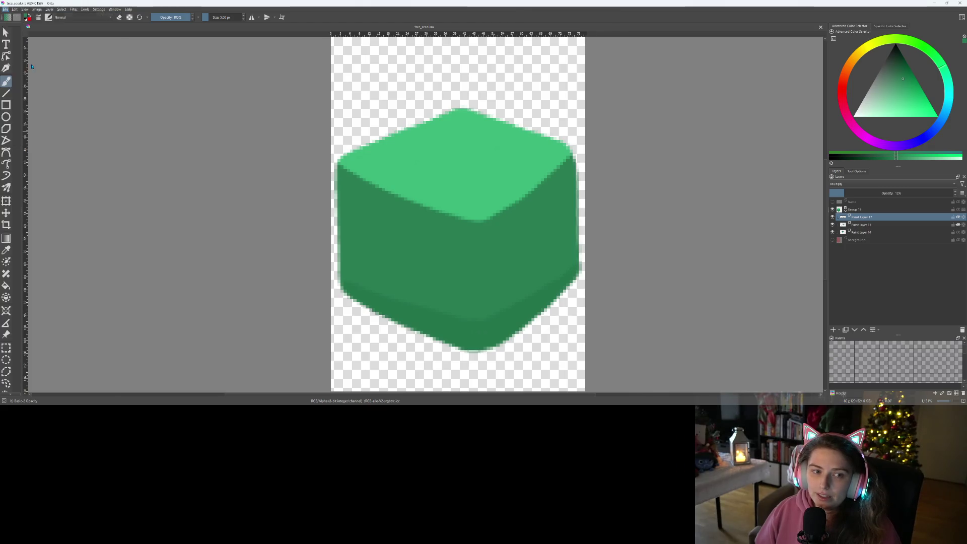
click(245, 234)
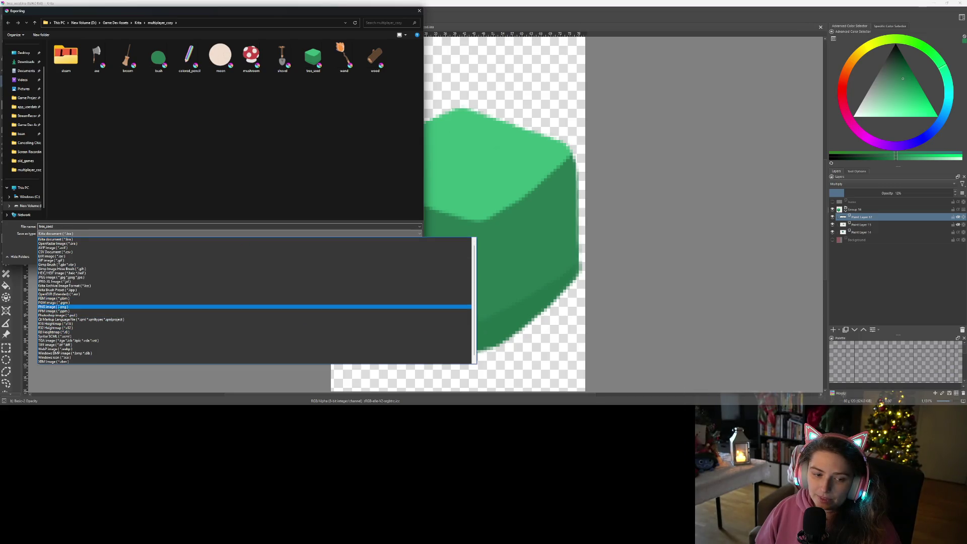
click(60, 307)
click(374, 257)
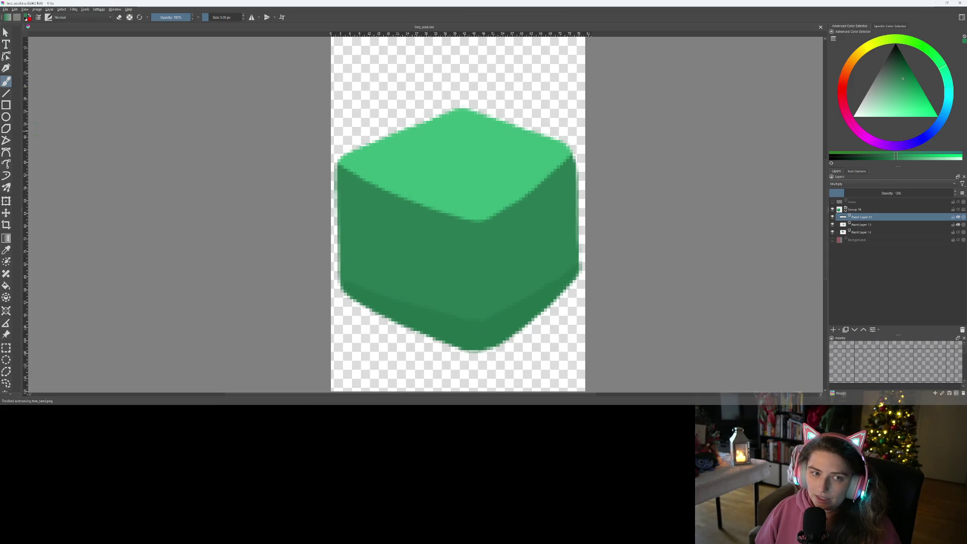
click(935, 3)
click(594, 194)
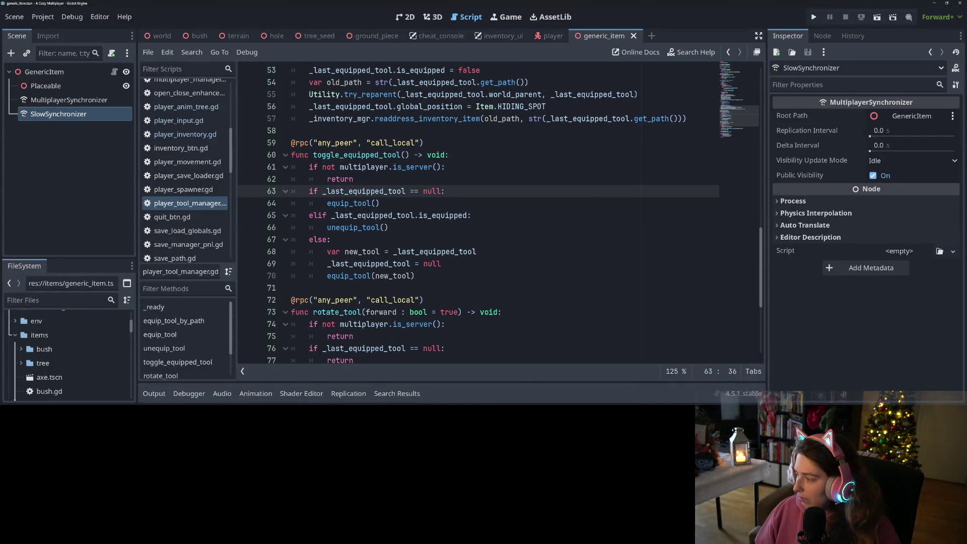
Open inventory_btns from the FileSystem dock in the system file explorer and move the explorer window left
scroll(38, 354, down, 3)
scroll(38, 354, down, 5)
drag(66, 260, 64, 146)
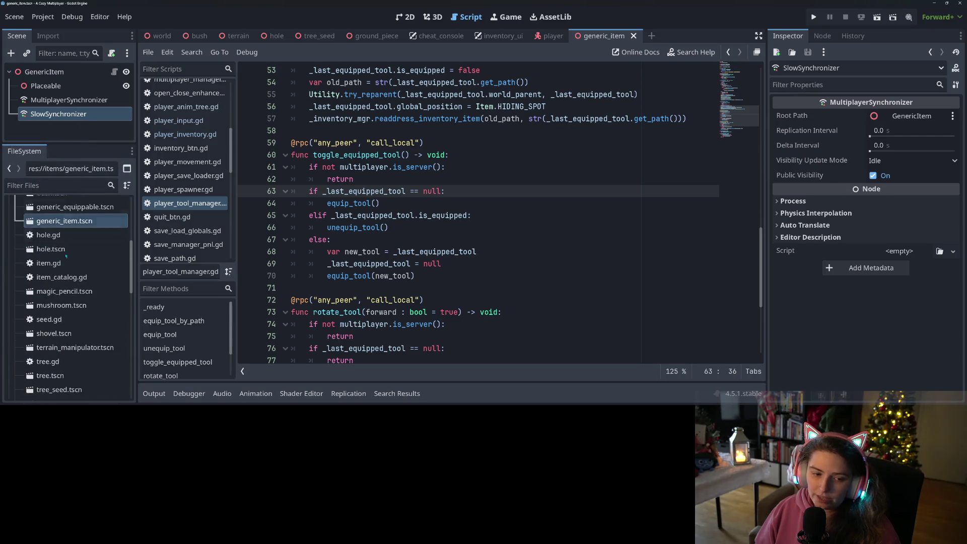
scroll(55, 292, down, 8)
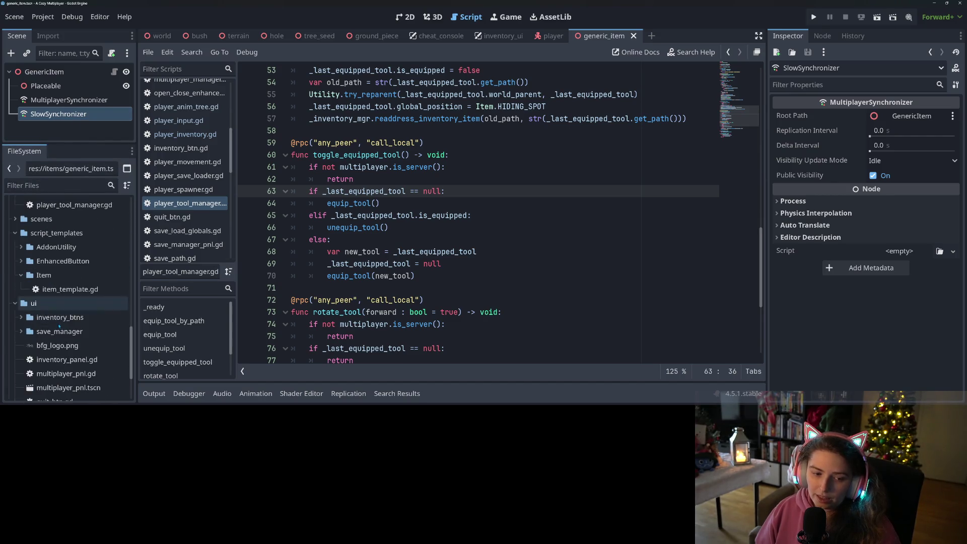
click(51, 317)
right_click(63, 318)
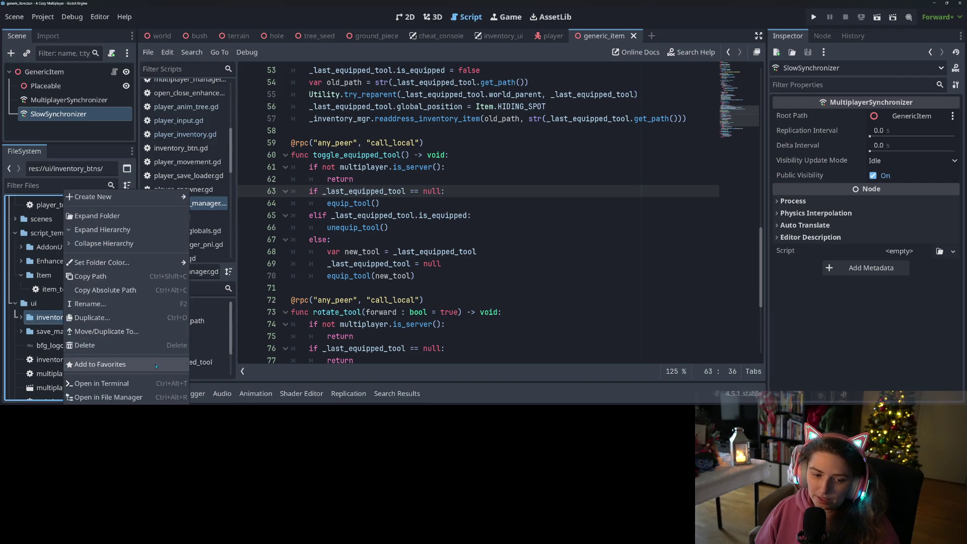
click(135, 397)
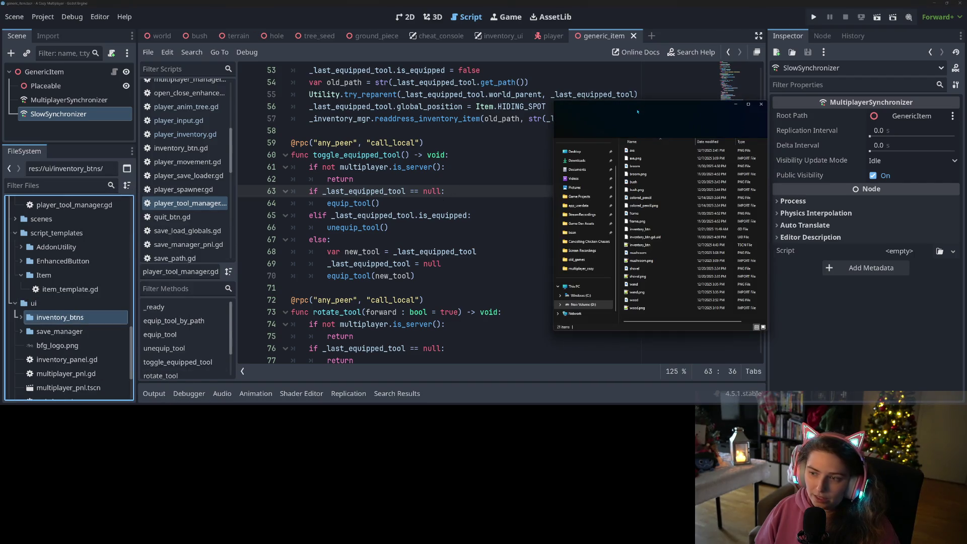
drag(641, 108, 283, 100)
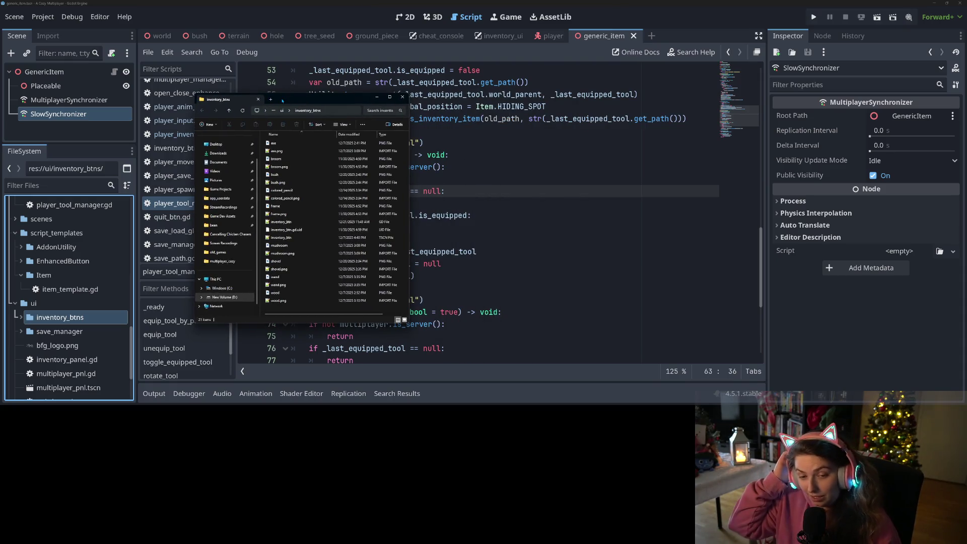
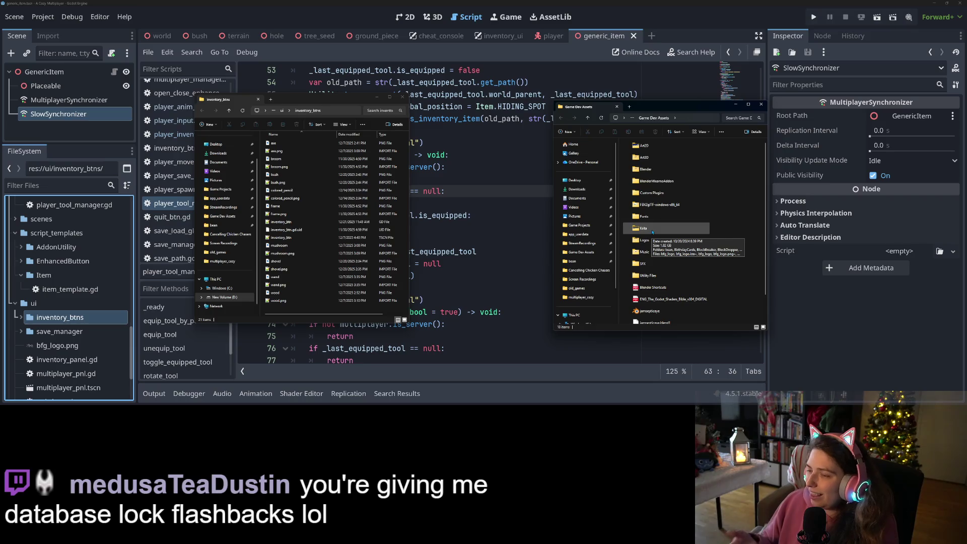
Open the Krita multiplayer_cozy art folder in File Explorer
double_click(653, 232)
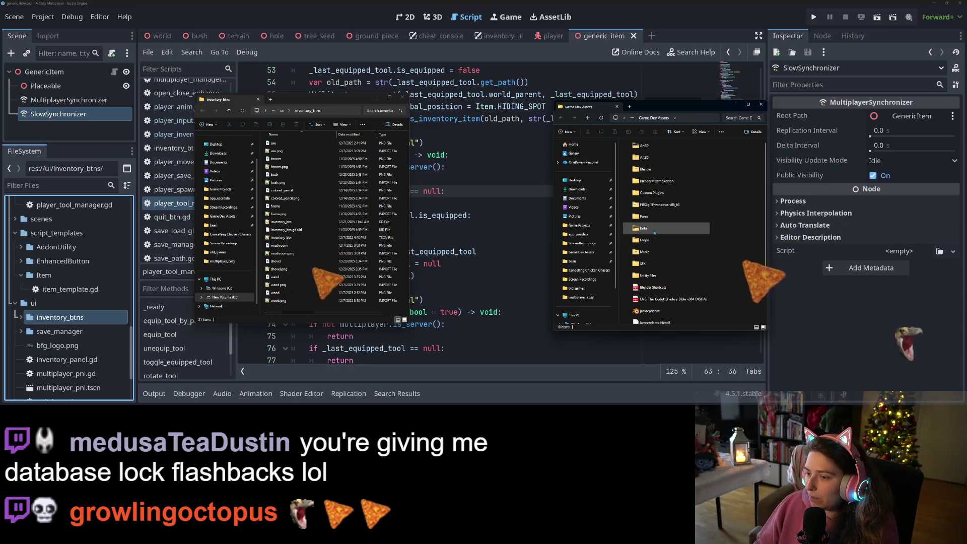
mouse_move(655, 106)
mouse_down()
mouse_move(509, 93)
mouse_move(532, 84)
mouse_up()
scroll(583, 201, down, 2)
scroll(583, 200, down, 3)
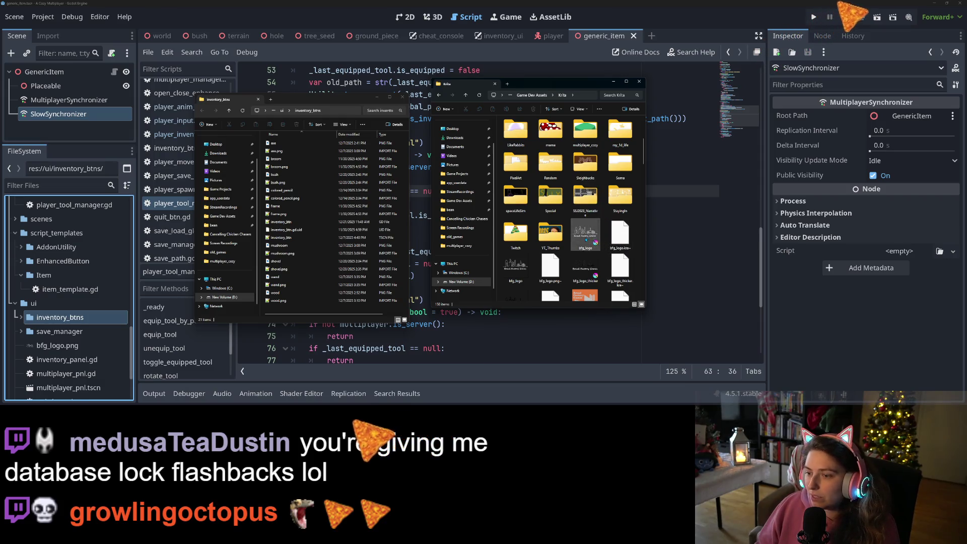
scroll(579, 234, up, 2)
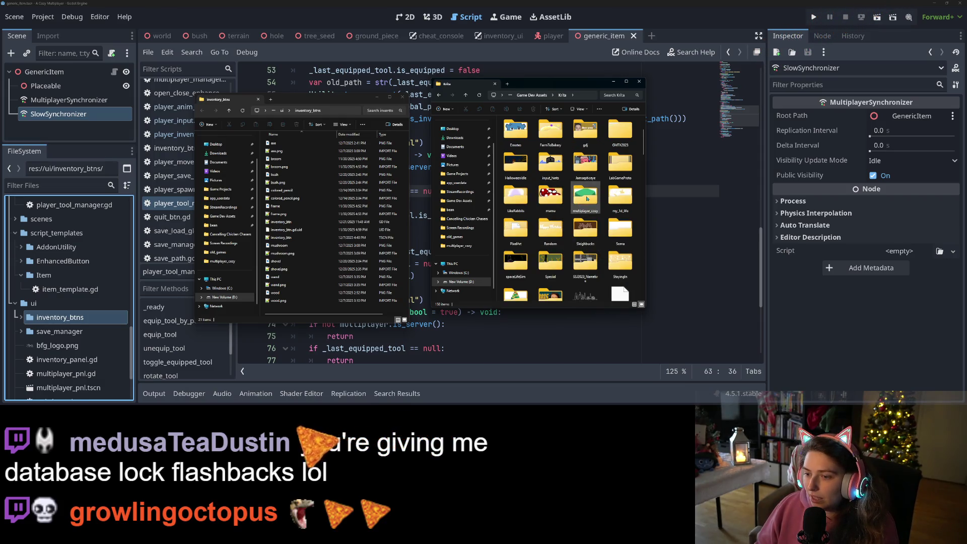
double_click(585, 196)
scroll(578, 234, down, 2)
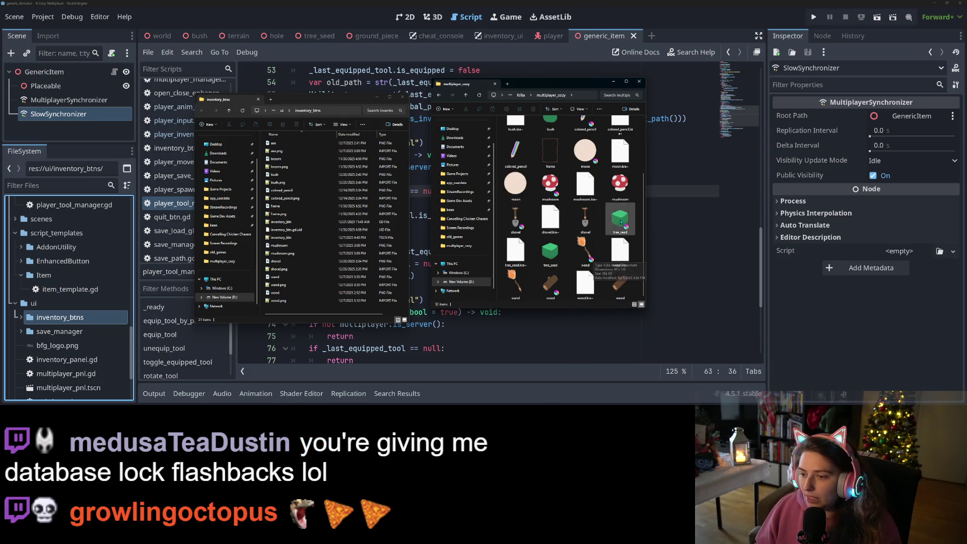
Copy tree_seed.png into the inventory_btns folder and return to Godot
click(550, 252)
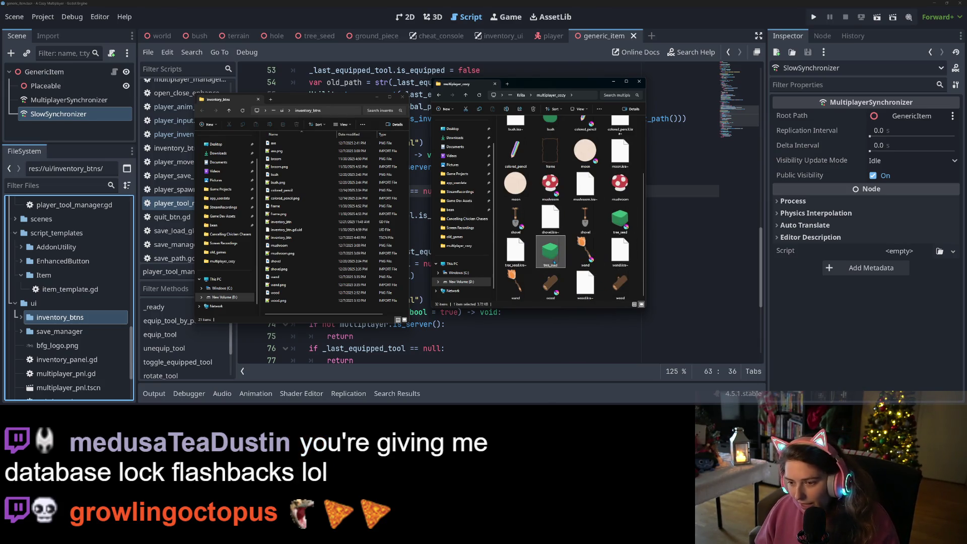
mouse_move(552, 259)
mouse_down()
mouse_move(342, 269)
mouse_move(327, 285)
mouse_up()
key(alt+Tab)
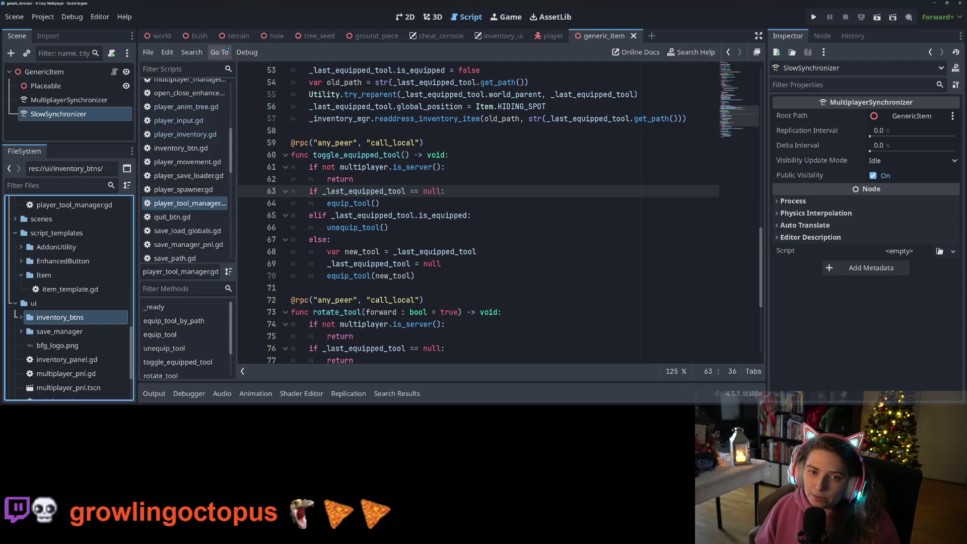
Find tree_seed.png in the FileSystem dock's expanded inventory_btns folder
click(199, 36)
scroll(74, 333, down, 3)
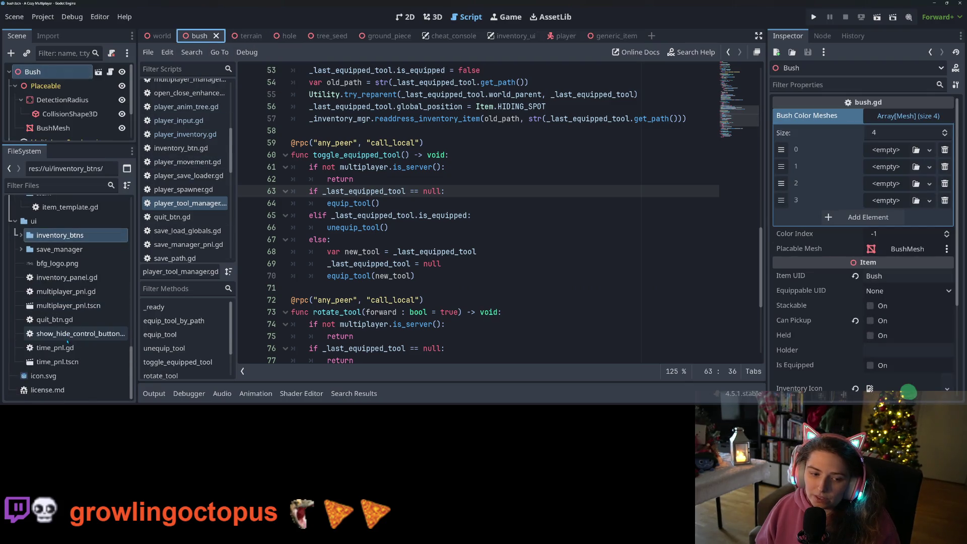
click(20, 235)
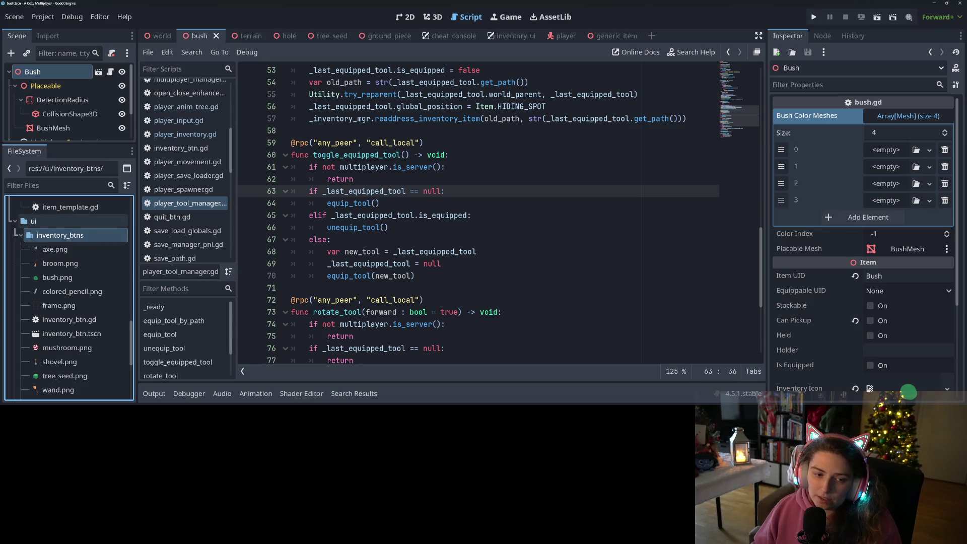
scroll(75, 302, down, 2)
click(93, 325)
mouse_move(93, 326)
mouse_down()
mouse_move(882, 231)
mouse_move(902, 257)
mouse_move(889, 359)
mouse_move(896, 389)
mouse_move(903, 374)
mouse_move(171, 288)
mouse_move(90, 311)
mouse_move(87, 333)
mouse_up()
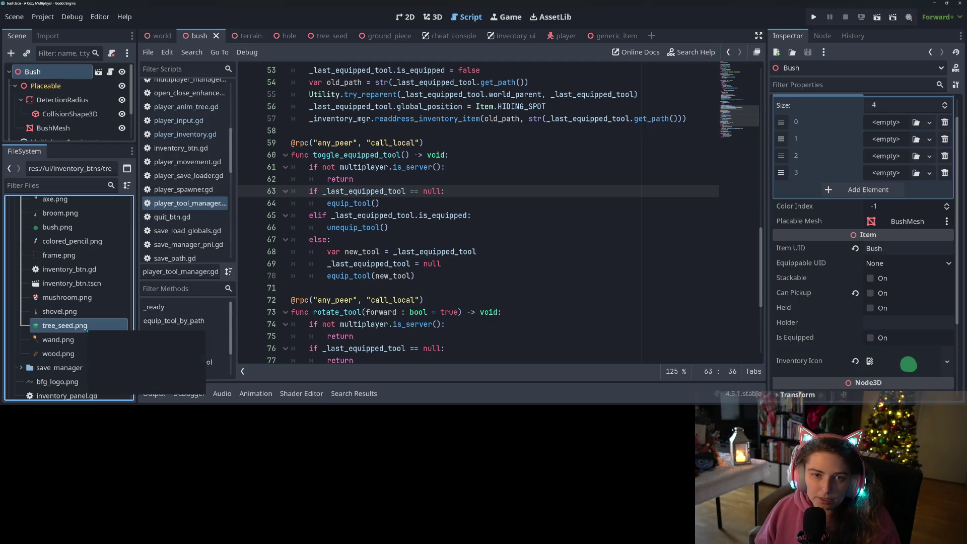
Set tree_seed.png as TreeSeed's Inventory Icon and save the tree_seed scene
click(320, 35)
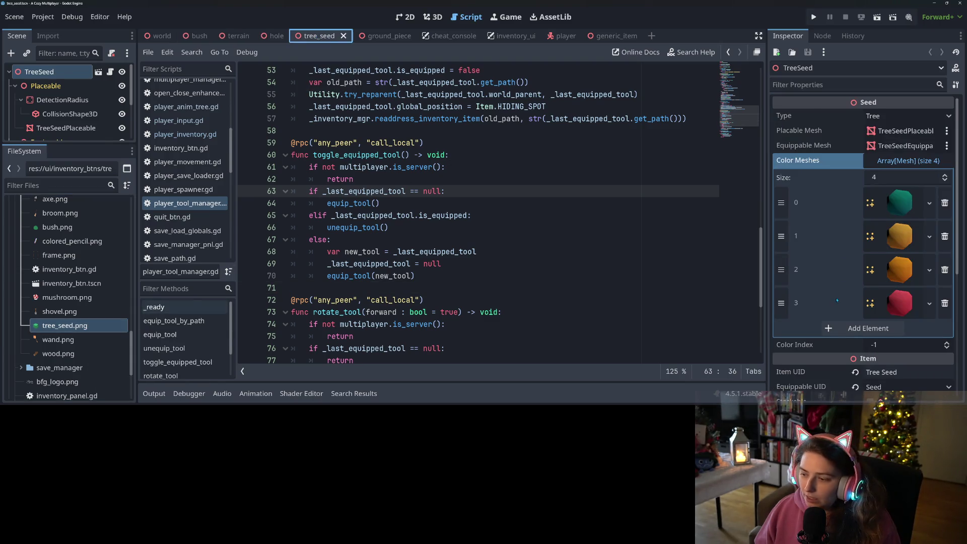
mouse_move(101, 326)
mouse_down()
mouse_move(212, 342)
mouse_move(909, 348)
mouse_move(904, 333)
mouse_up()
key(ctrl+s)
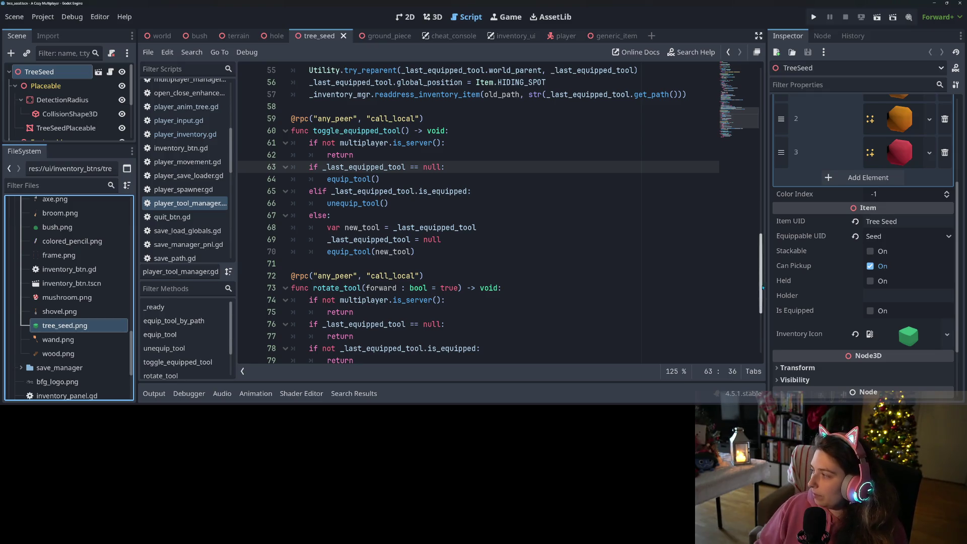
click(601, 180)
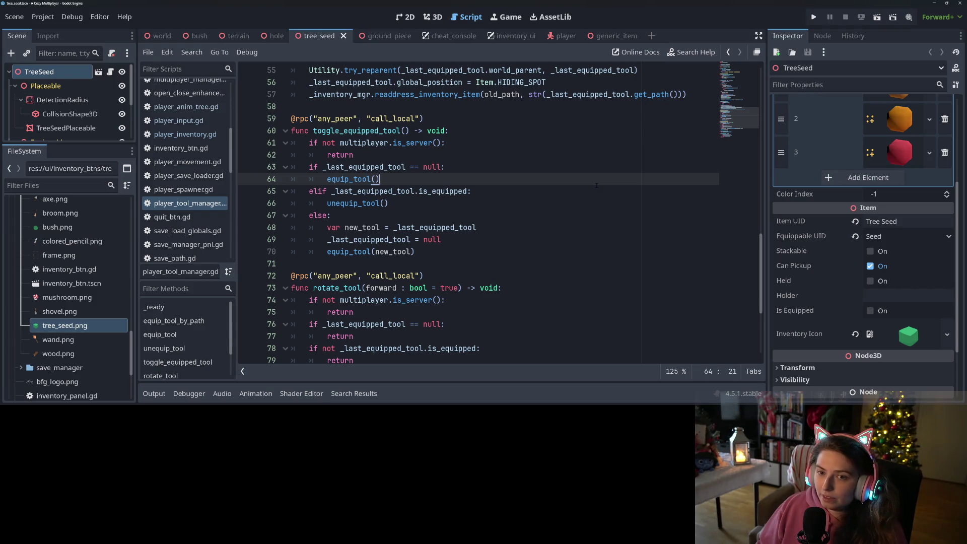
click(506, 203)
key(Up)
key(Up)
click(515, 198)
key(Up)
key(Up)
key(Up)
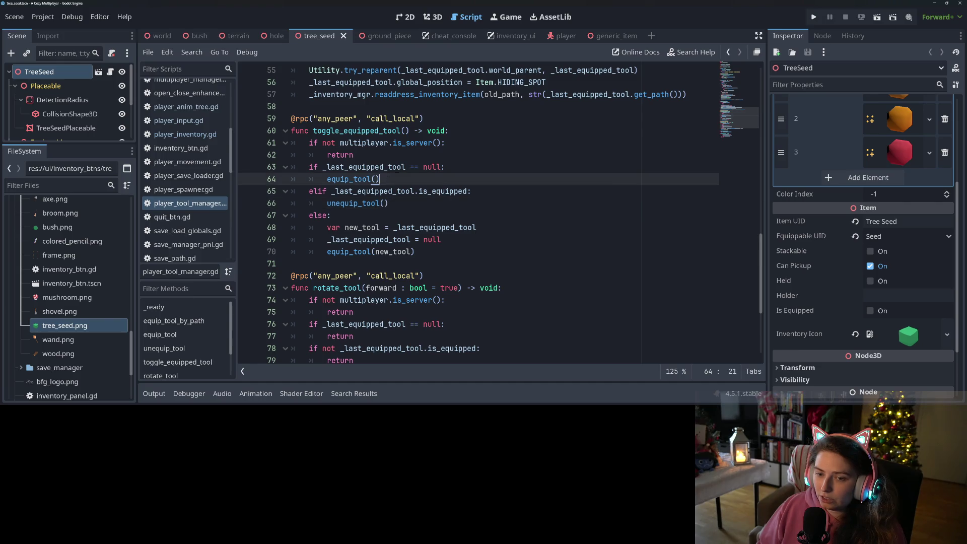
click(473, 143)
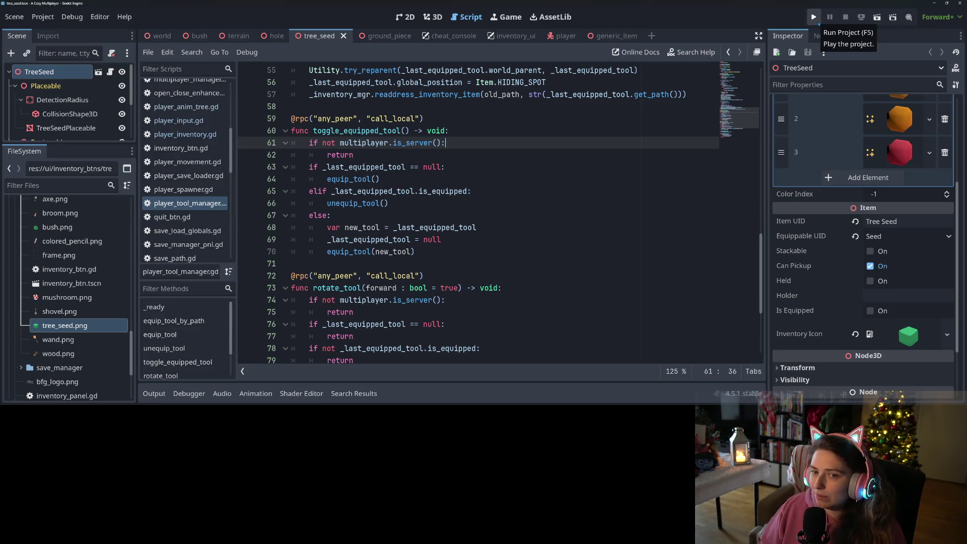
Run the project and move the two game windows apart
click(814, 17)
mouse_move(428, 79)
mouse_down()
mouse_move(193, 70)
mouse_move(301, 54)
mouse_up()
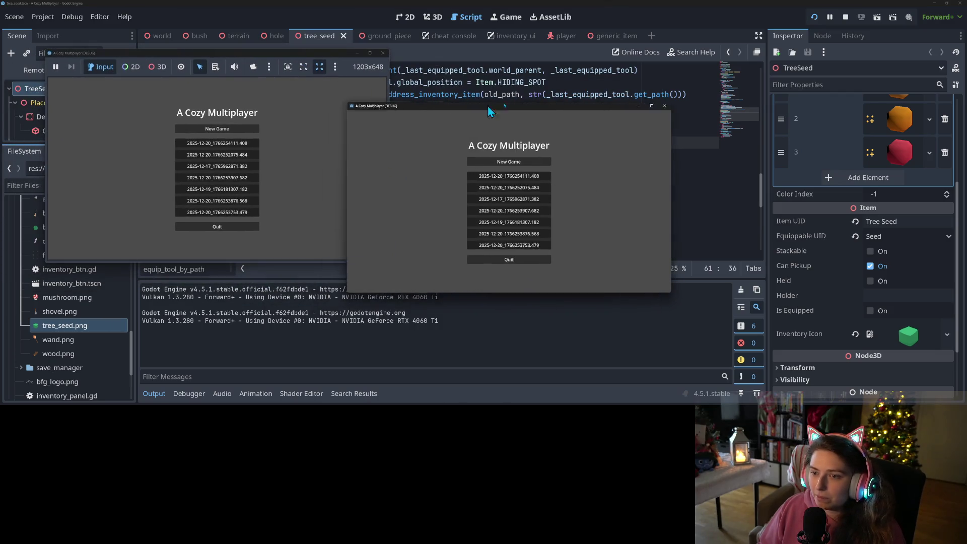
drag(488, 107, 679, 62)
Load the first saved game, select the tree seed in the inventory, and maximize the game window
click(220, 145)
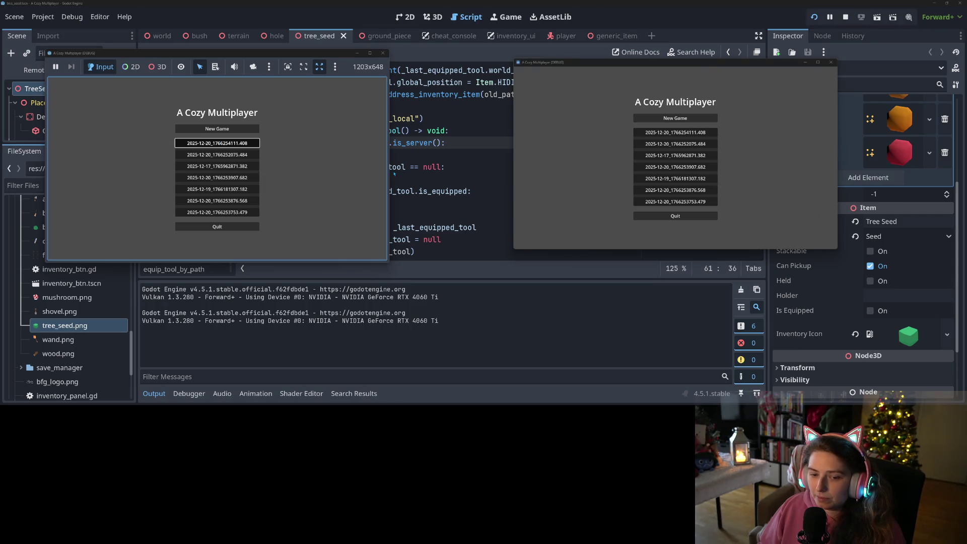
key(f)
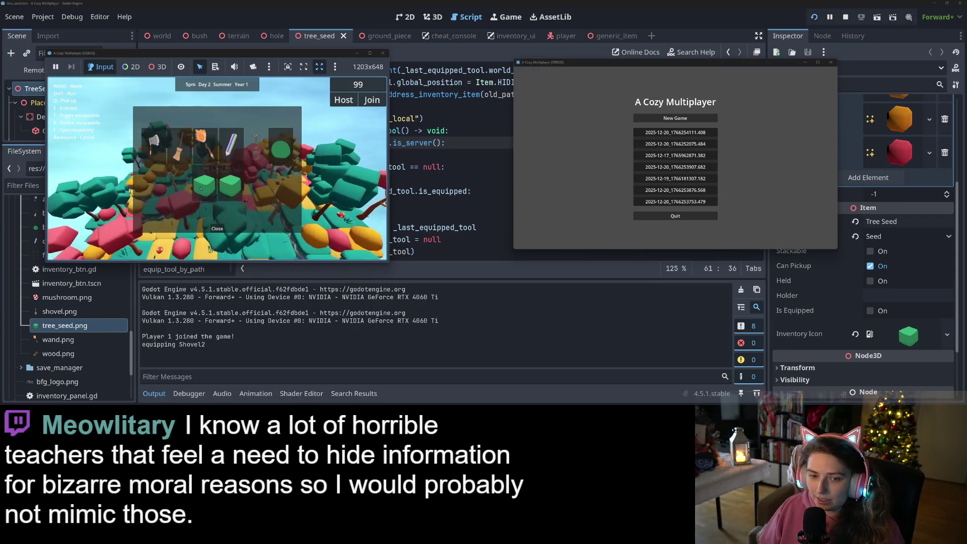
click(200, 189)
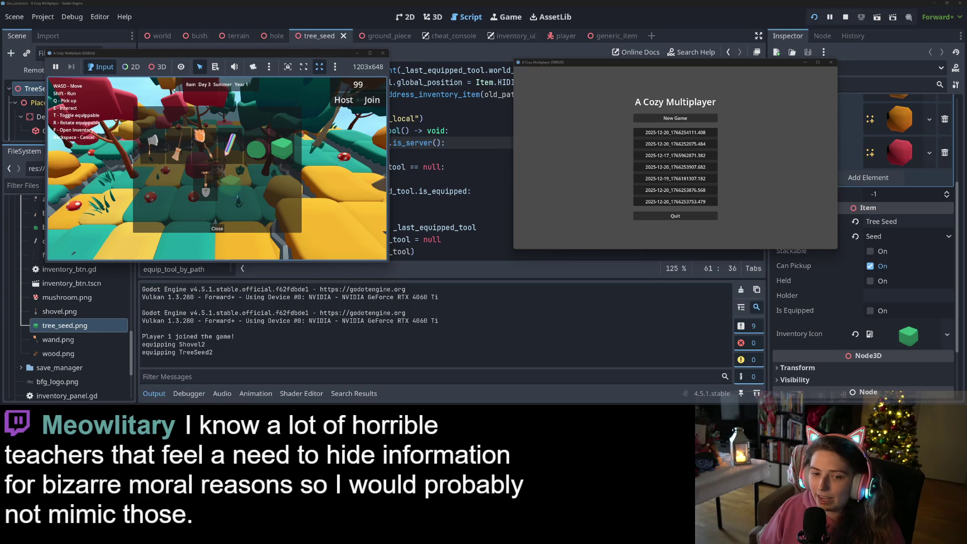
click(370, 53)
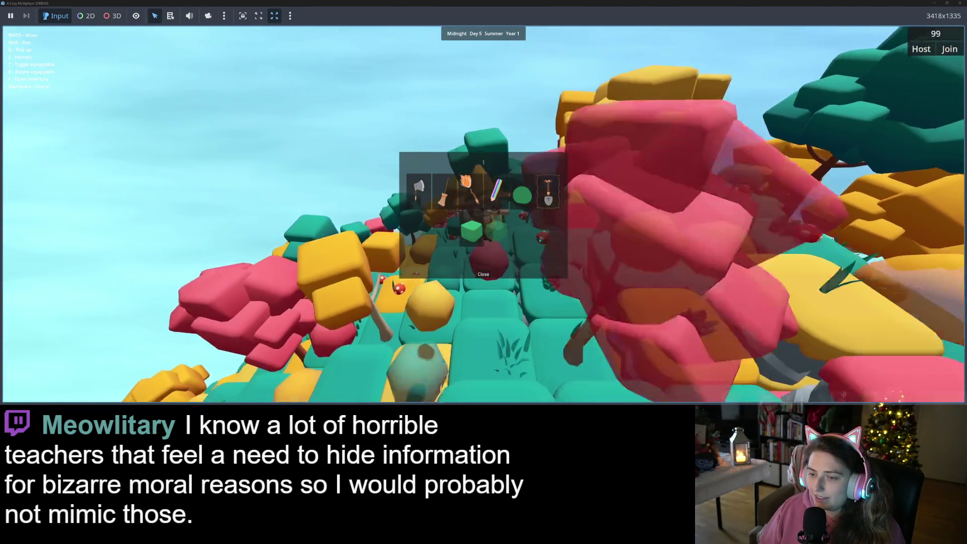
Walk the character around the world and close the inventory panel
key(w)
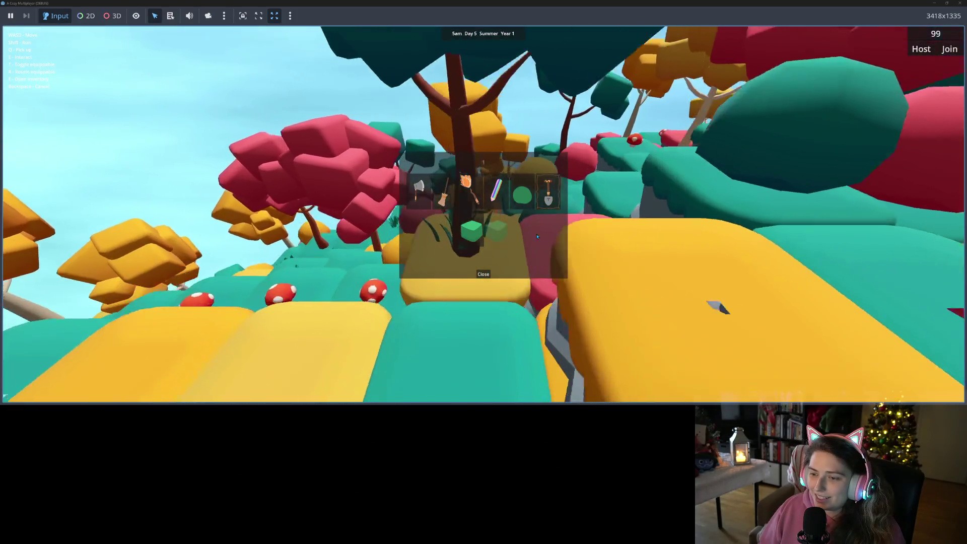
key(w)
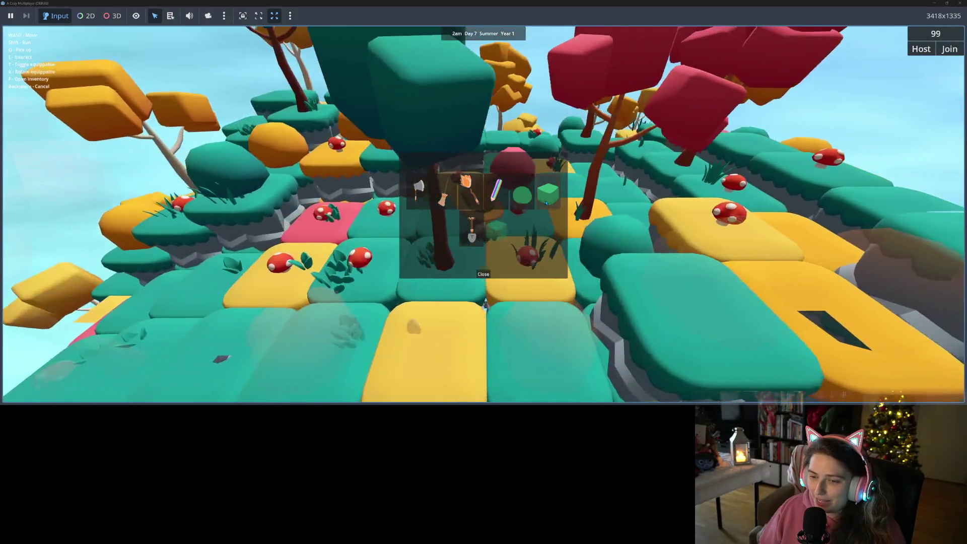
key(f)
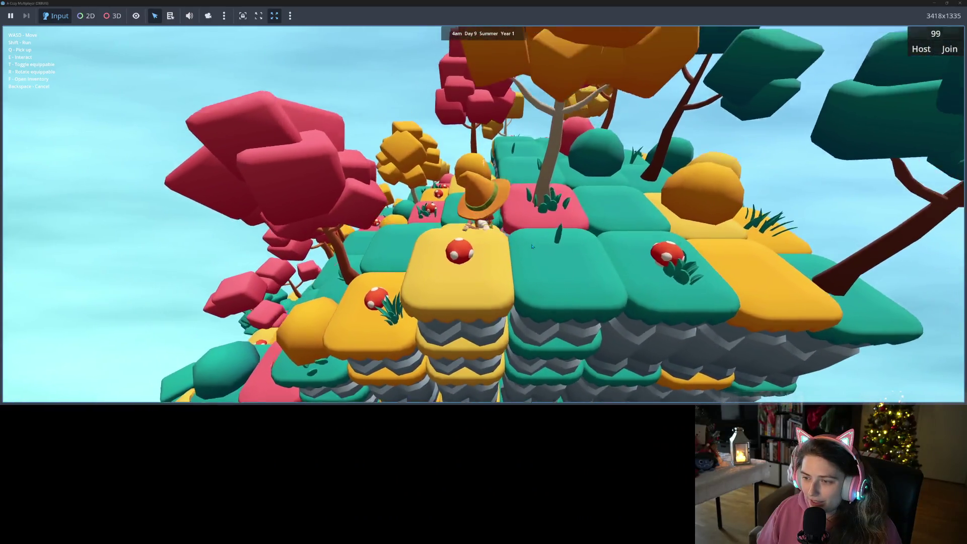
Dig a hole with the shovel, put it away, and shrink the game window
key(e)
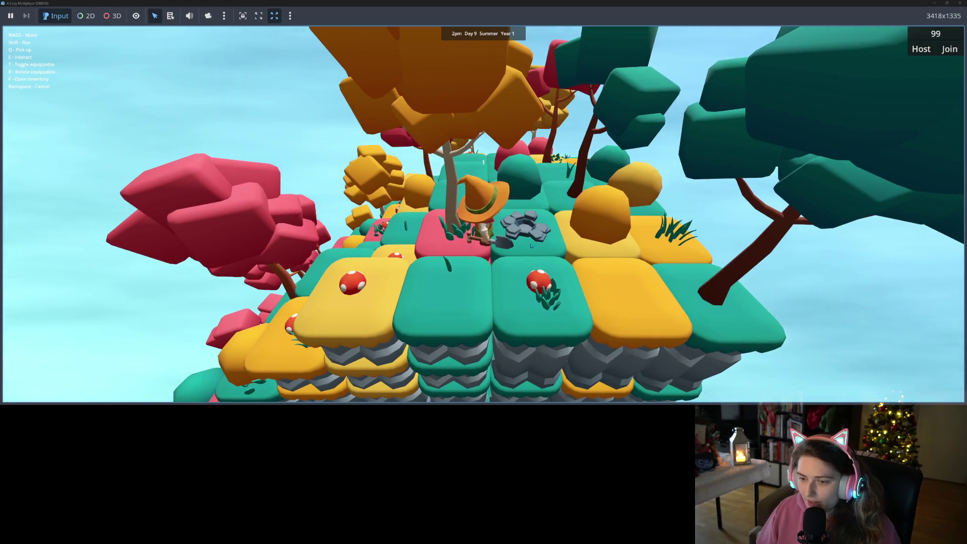
key(s)
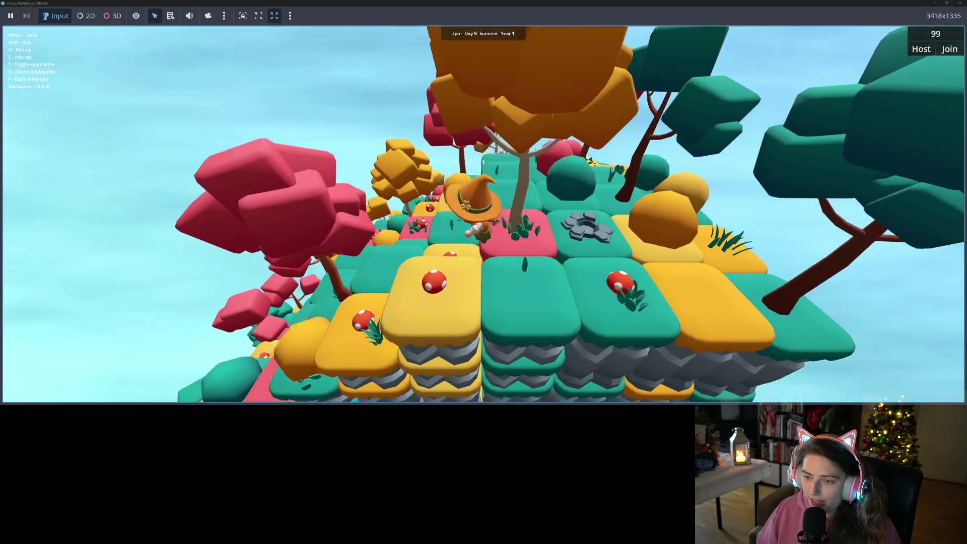
key(t)
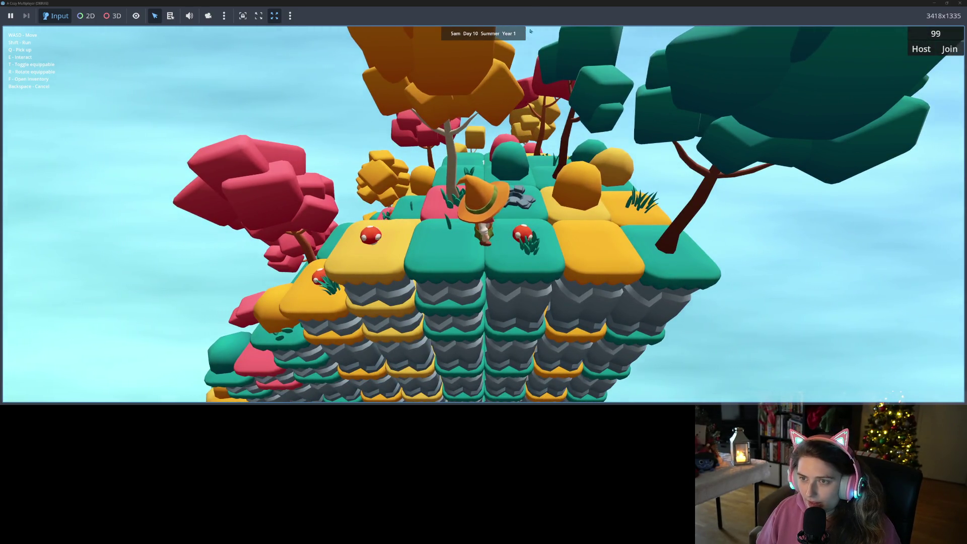
key(d)
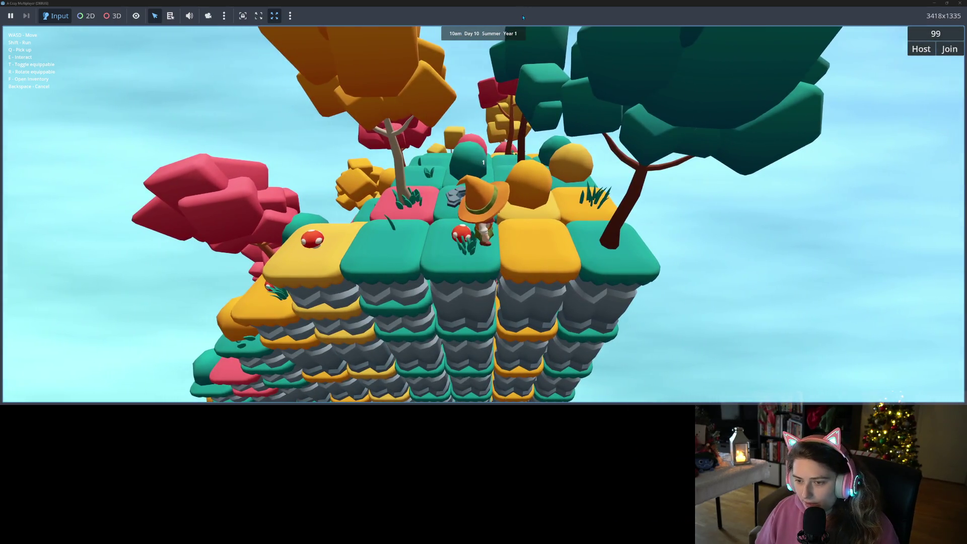
mouse_move(523, 6)
mouse_down()
mouse_move(518, 82)
mouse_move(591, 117)
mouse_up()
In the Remote scene tree, expand InventoryUi and make both InventoryPanel and InventoryUi visible
click(36, 70)
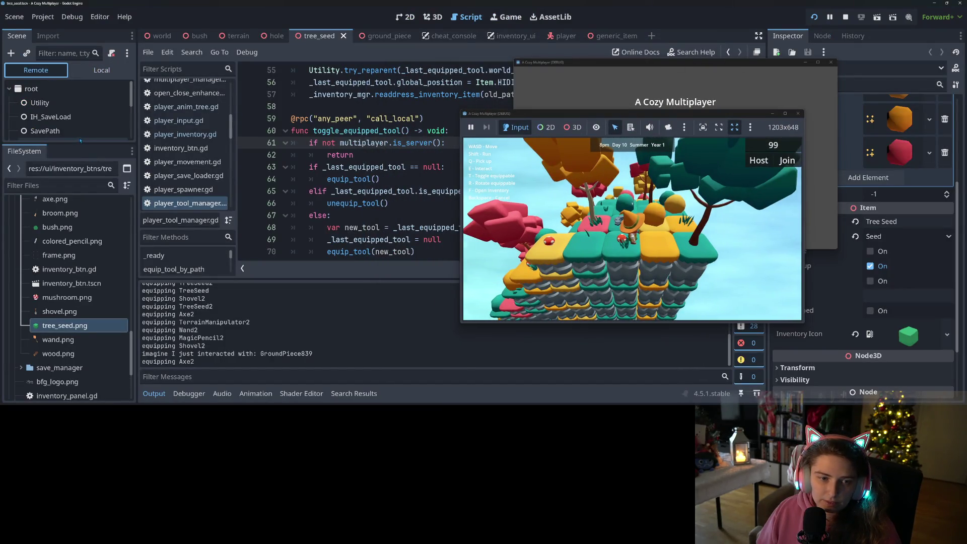
drag(81, 143, 80, 277)
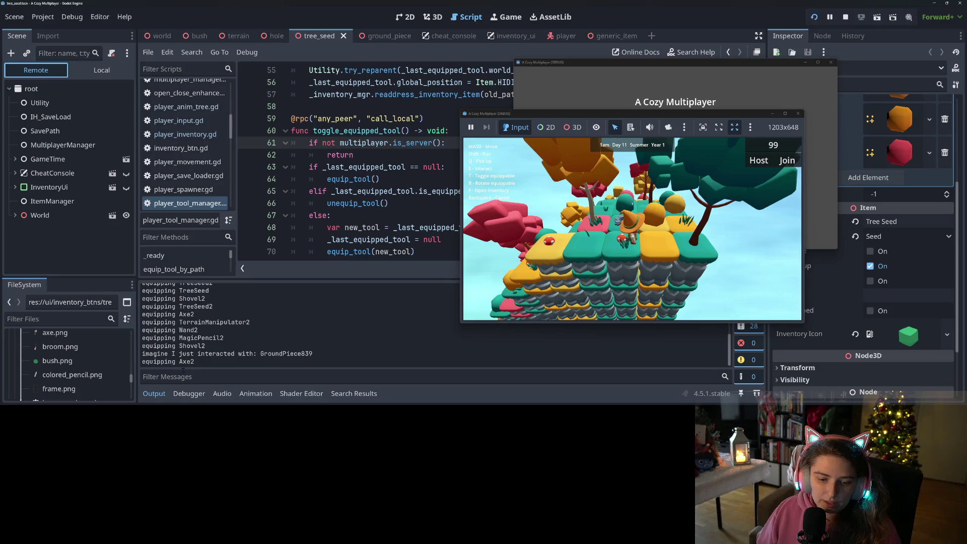
click(189, 399)
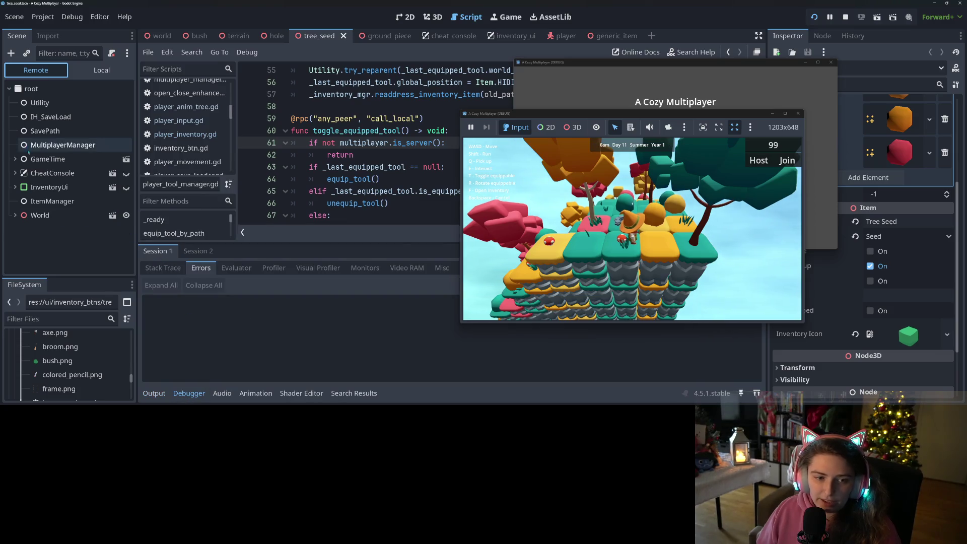
click(15, 187)
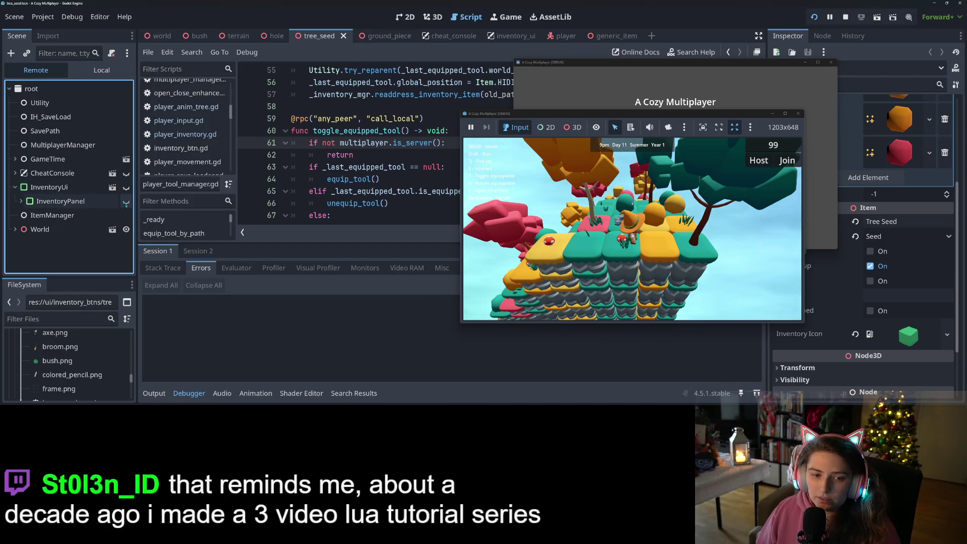
click(126, 201)
click(126, 187)
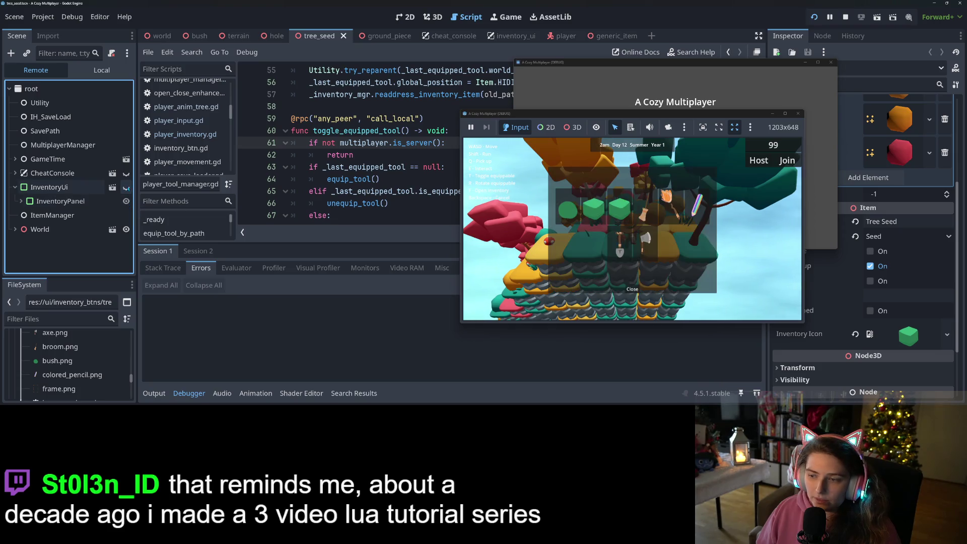